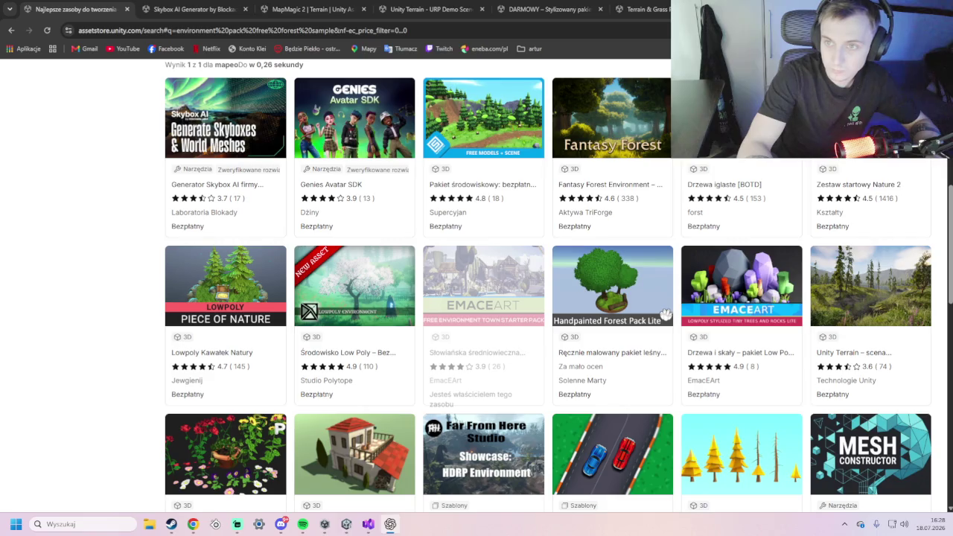
- Start a screen snip and then cancel it
key(super+shift+s)
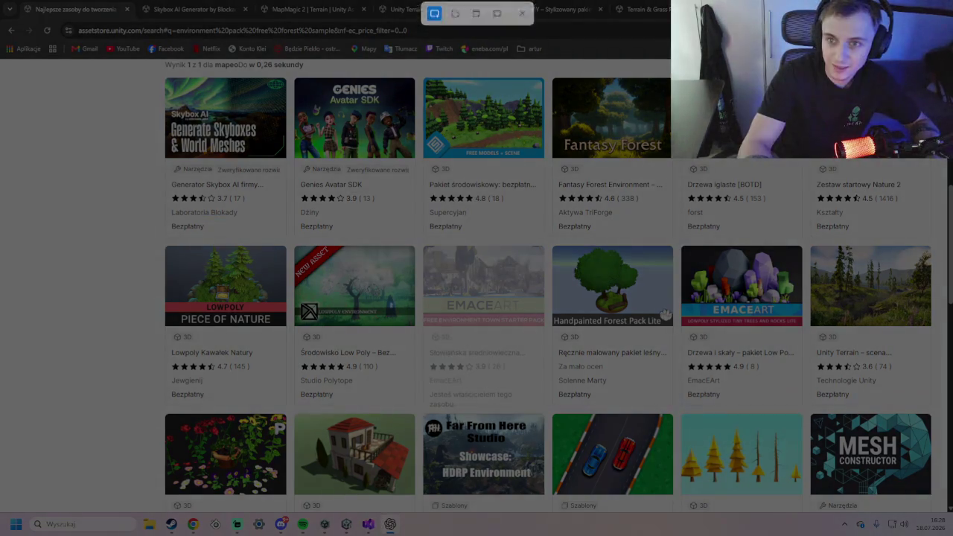
key(Escape)
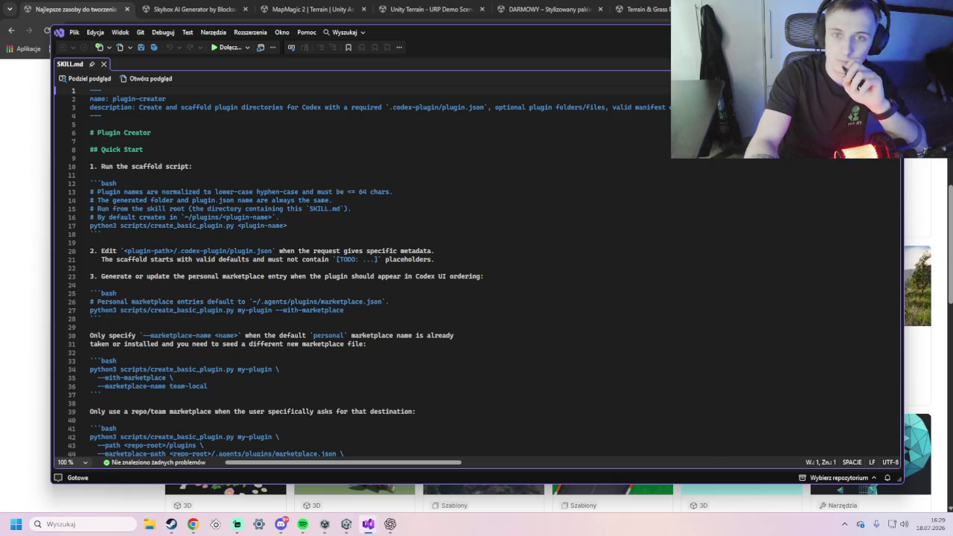
- Close the Visual Studio window showing SKILL.md
key(alt+F4)
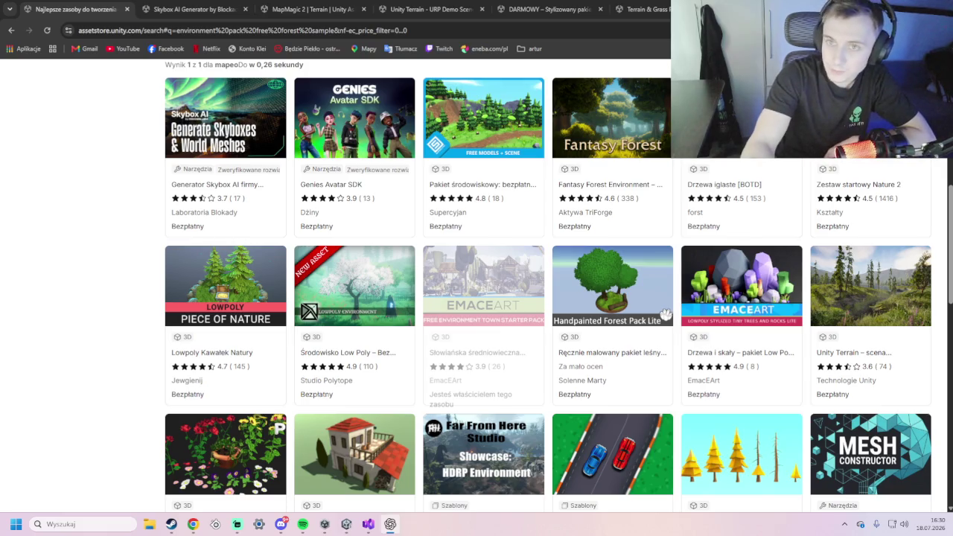
- Cycle through the open windows, then hide them all to reveal the Windows desktop
key(alt+Tab)
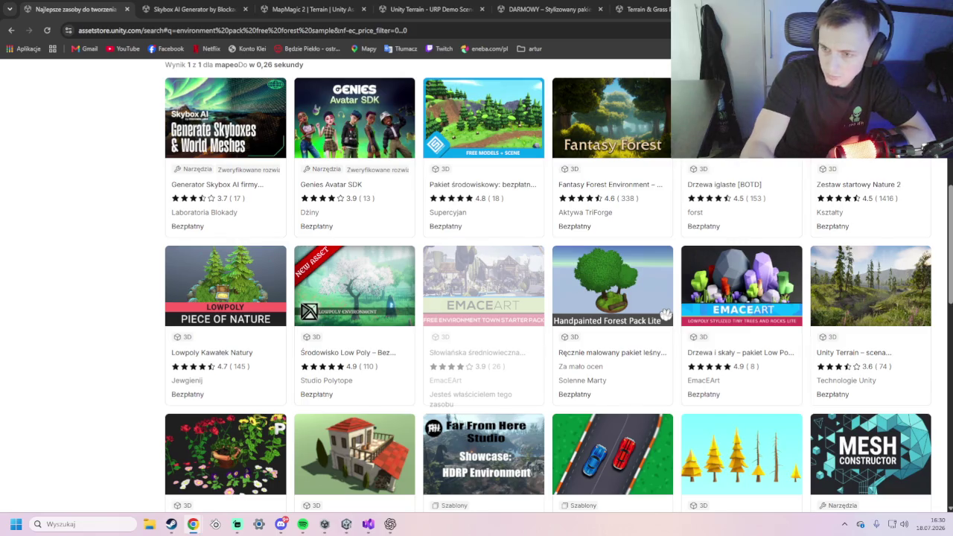
key(alt+Tab)
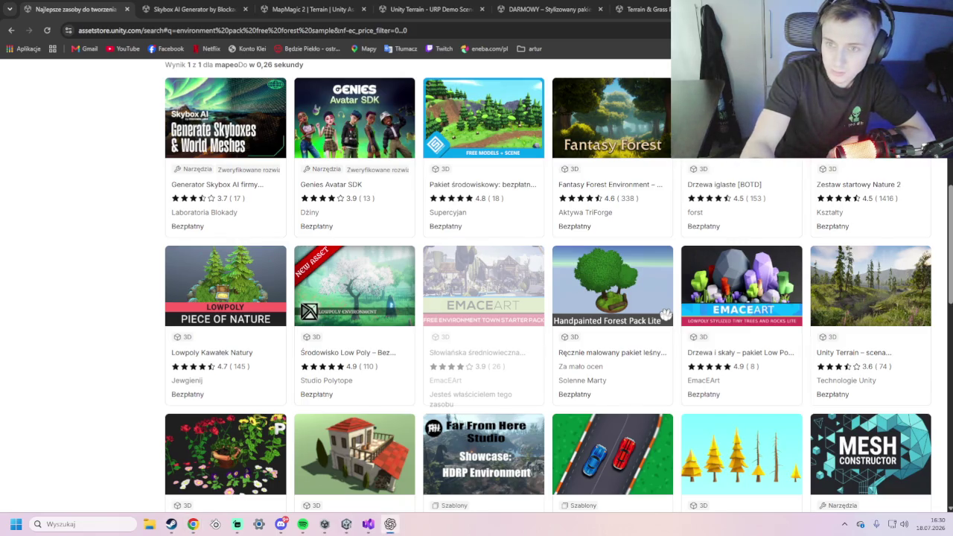
key(alt+Tab)
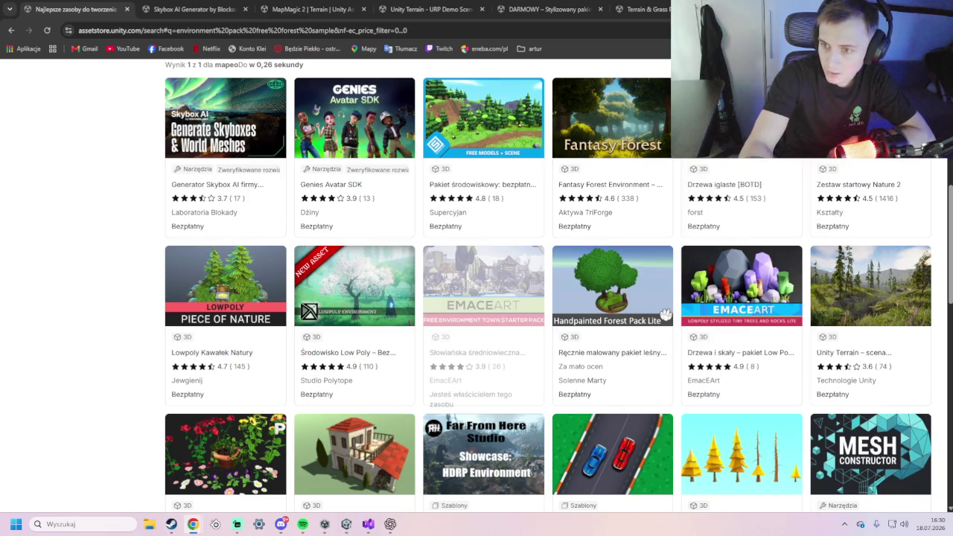
key(alt+Tab)
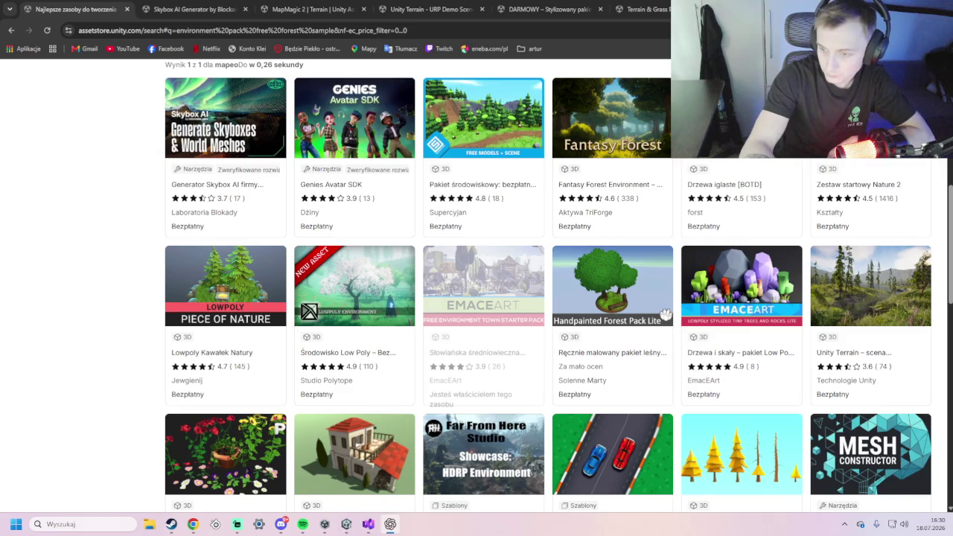
key(super+d)
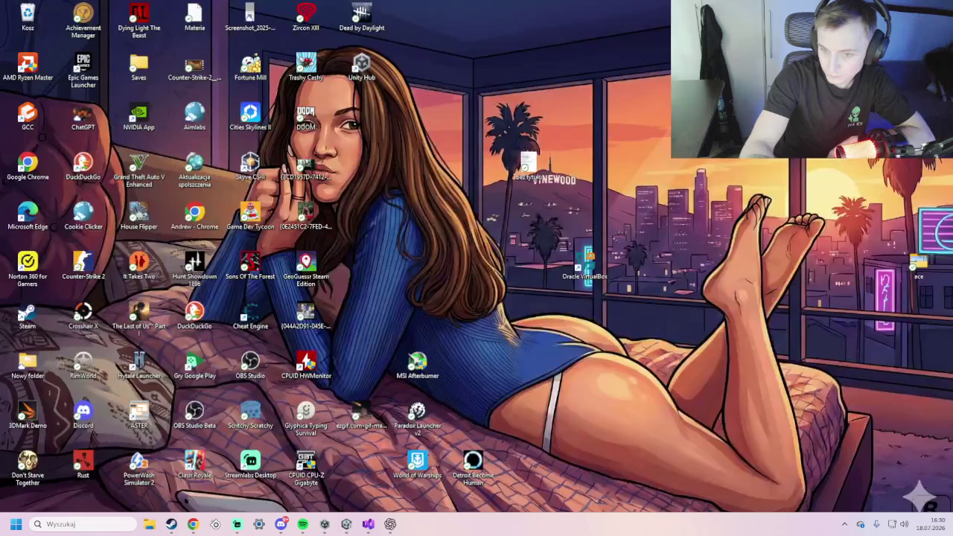
- Launch Unity Hub from the desktop to list the ClickerTown project
key(super+d)
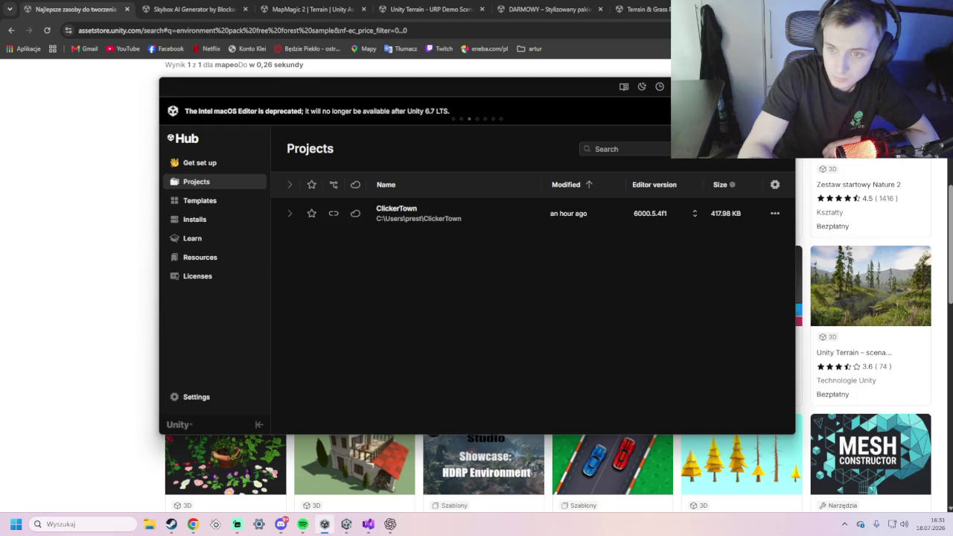
click(391, 524)
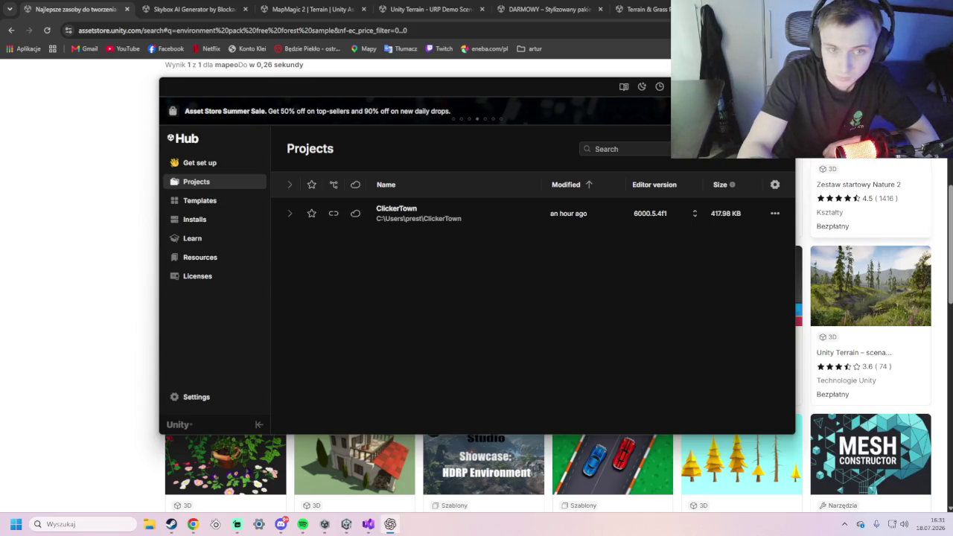
- Leave Unity Hub and bring the Codex map-analysis task to the front
key(alt+Tab)
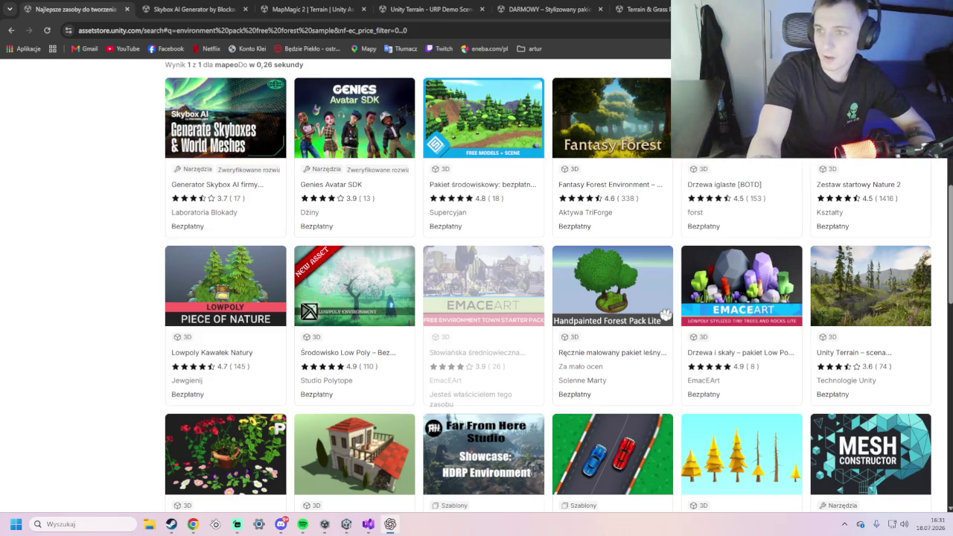
key(alt+Tab)
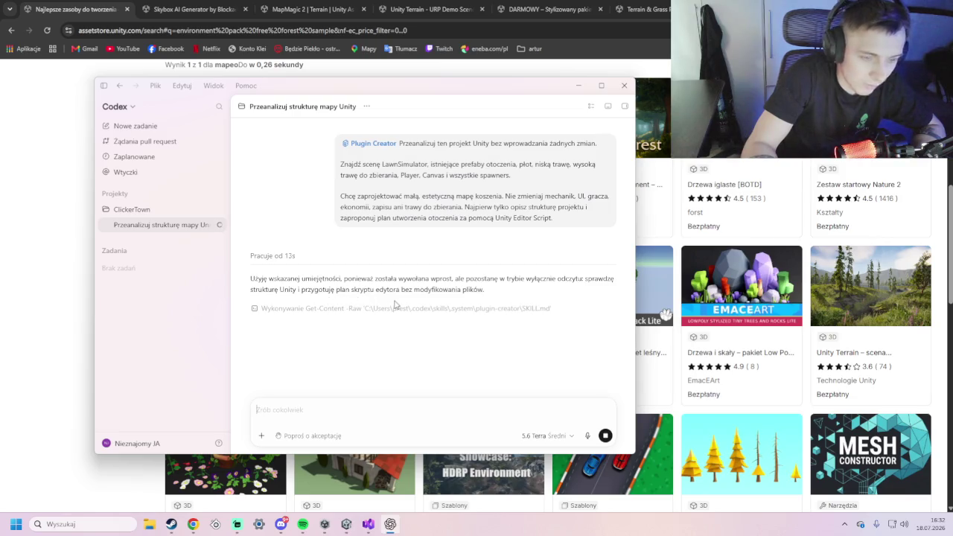
- Raise the analysis task's reasoning level to Bardzo wysoki, then switch to the Unity LawnSimulator scene
click(666, 315)
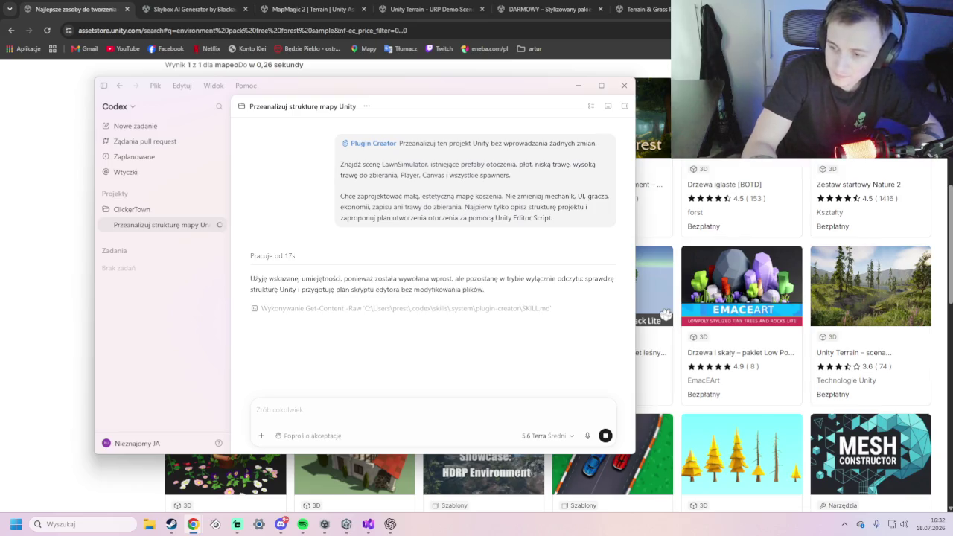
click(475, 191)
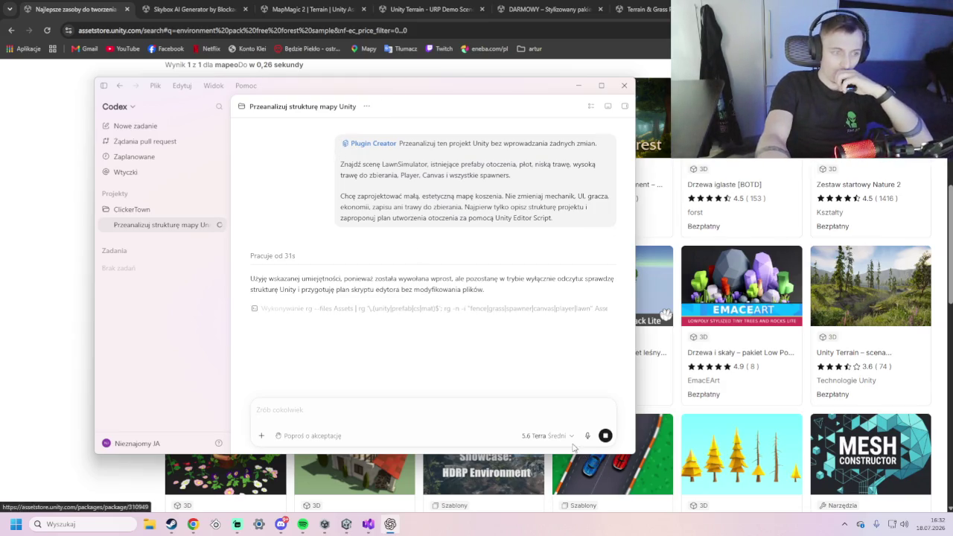
click(572, 438)
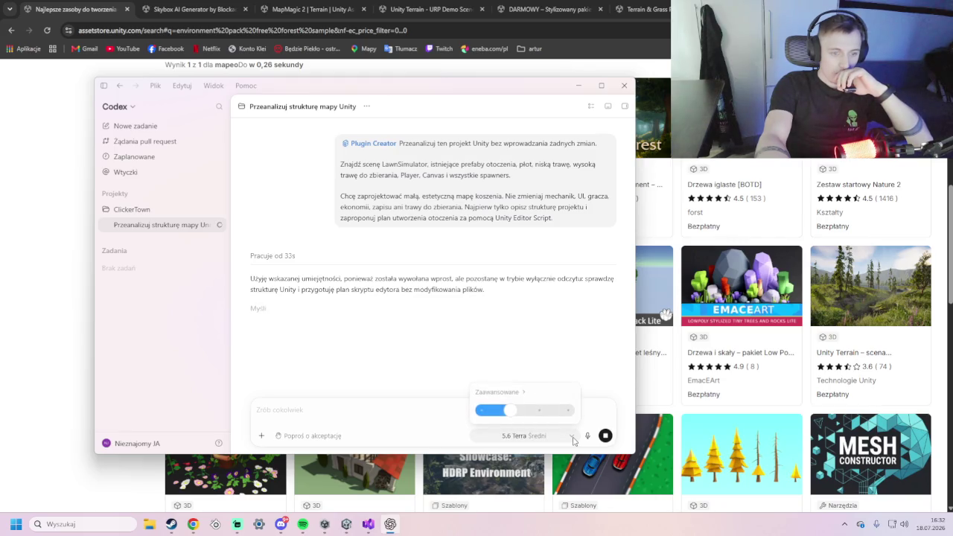
mouse_move(519, 414)
mouse_down()
mouse_move(570, 414)
mouse_move(470, 414)
mouse_move(573, 411)
mouse_up()
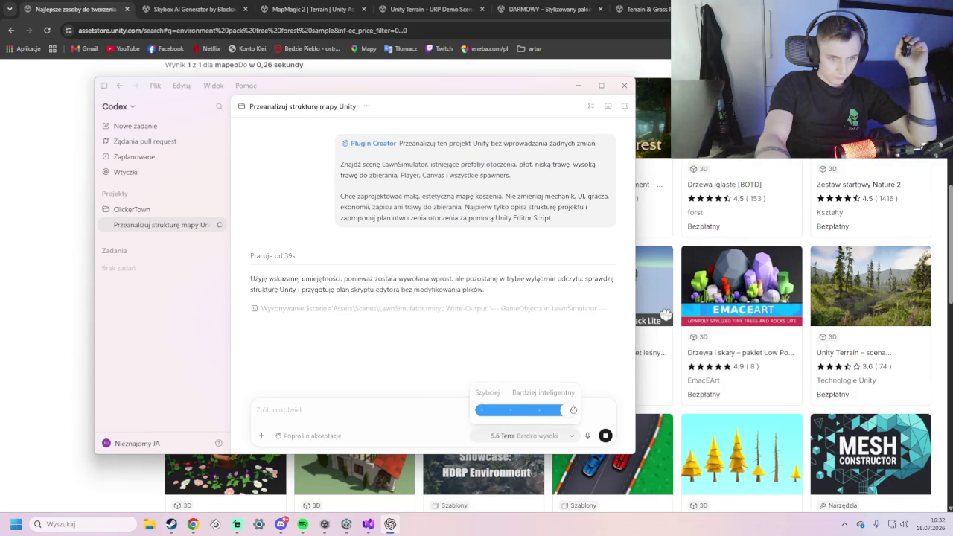
click(572, 439)
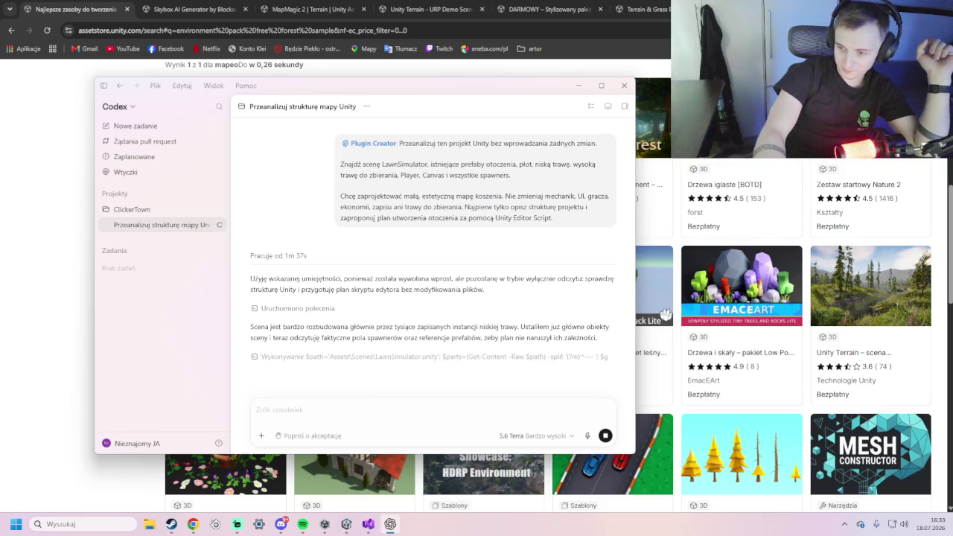
key(alt+Tab)
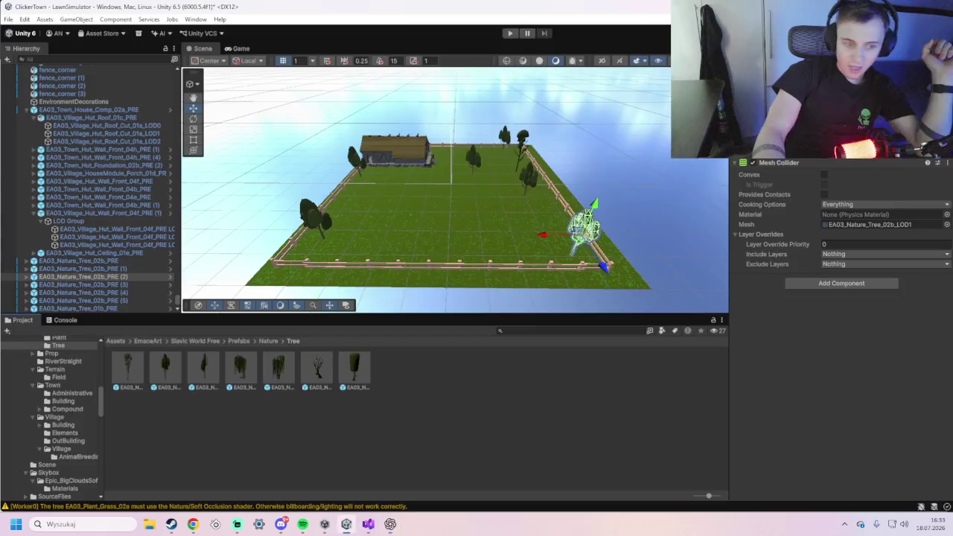
- Switch from the LawnSimulator scene back to the Codex analysis task
key(alt+Tab)
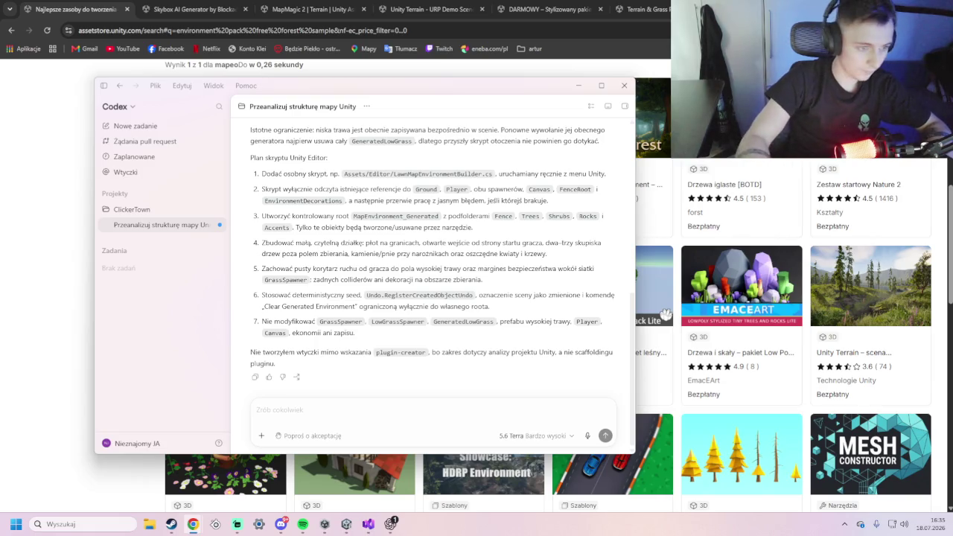
mouse_move(300, 364)
mouse_down()
mouse_move(260, 304)
mouse_move(263, 200)
mouse_move(251, 258)
mouse_up()
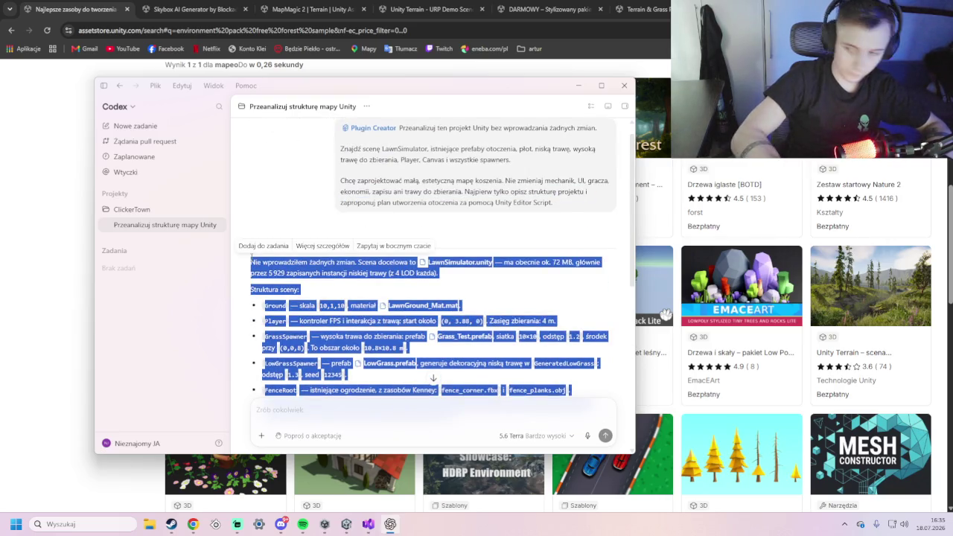
- Move focus from Codex's scene-structure reply to the browser
click(666, 314)
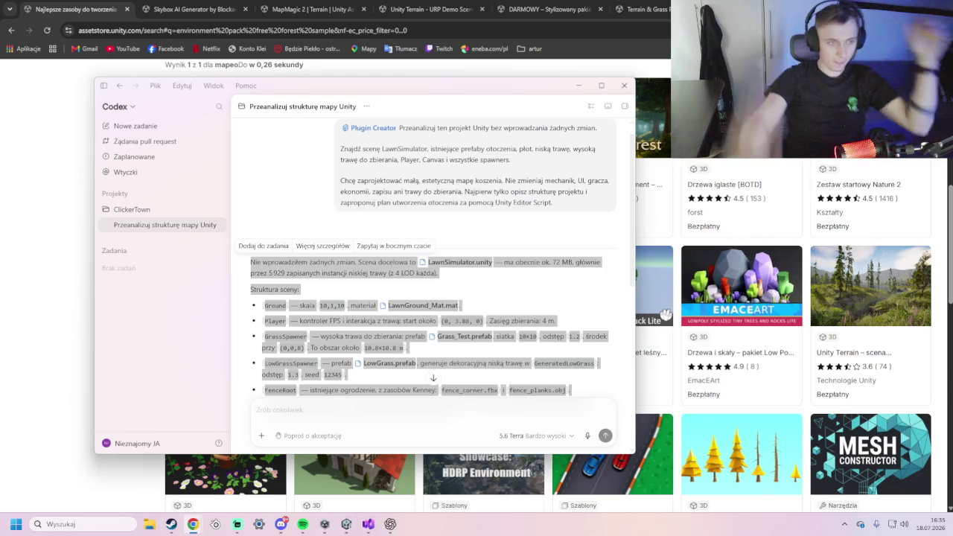
click(519, 295)
scroll(519, 295, down, 4)
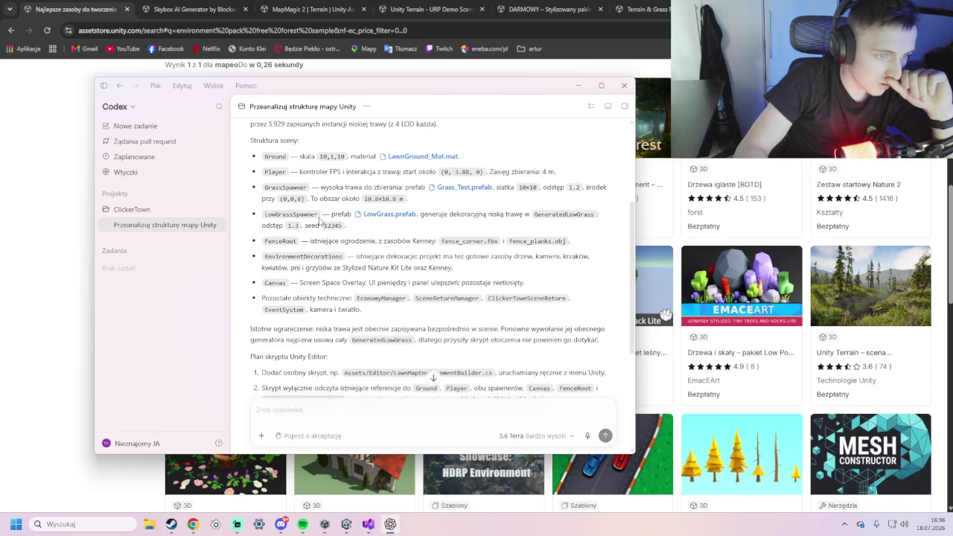
scroll(329, 224, down, 3)
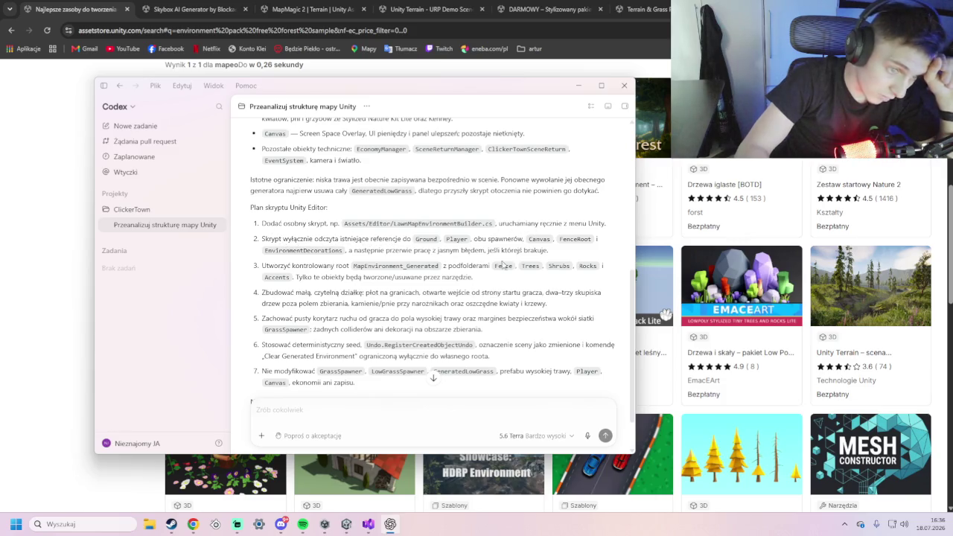
scroll(415, 275, down, 2)
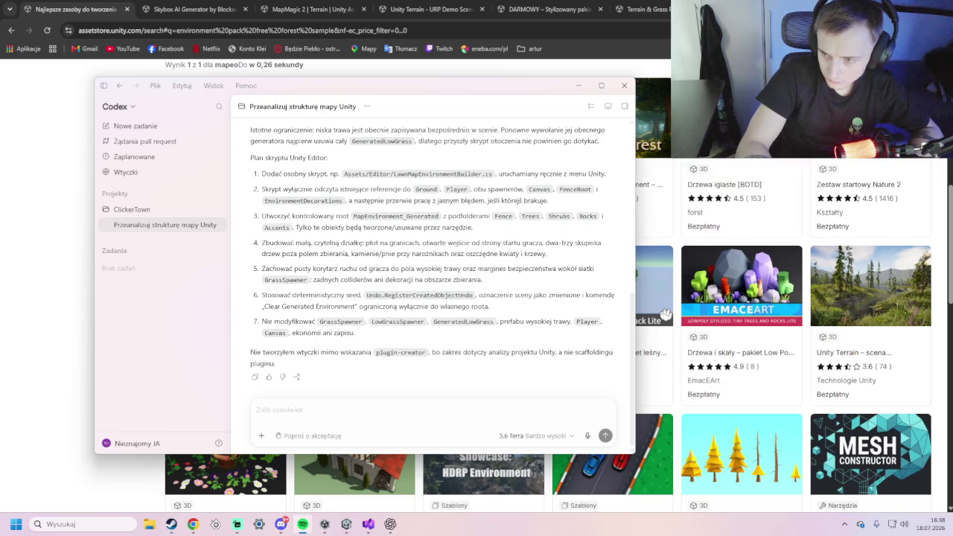
- Move focus to the browser after reviewing the LawnMapEnvironmentBuilder.cs plan
click(667, 315)
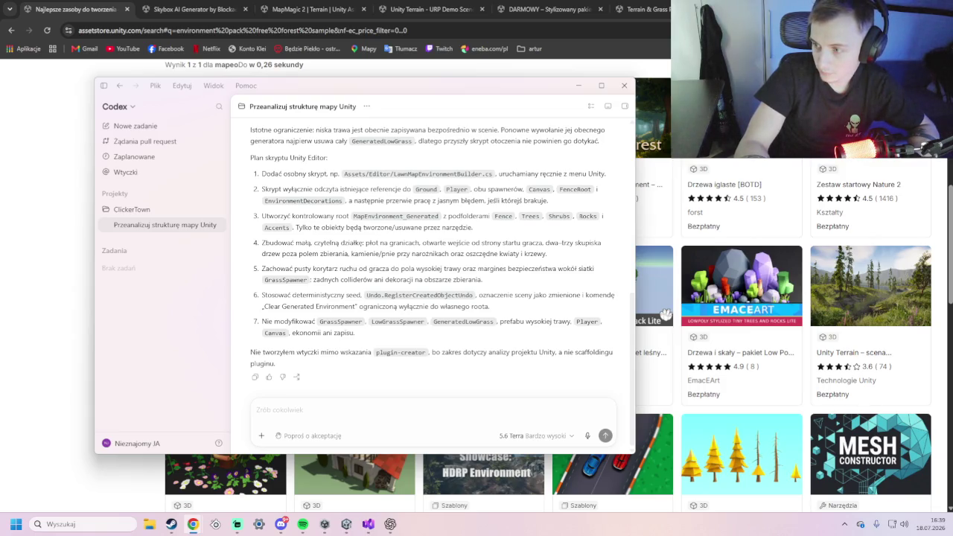
- Send the 'Przebuduj wizualną scenę' request, inspect Codex's executed command, then return to Unity
click(362, 414)
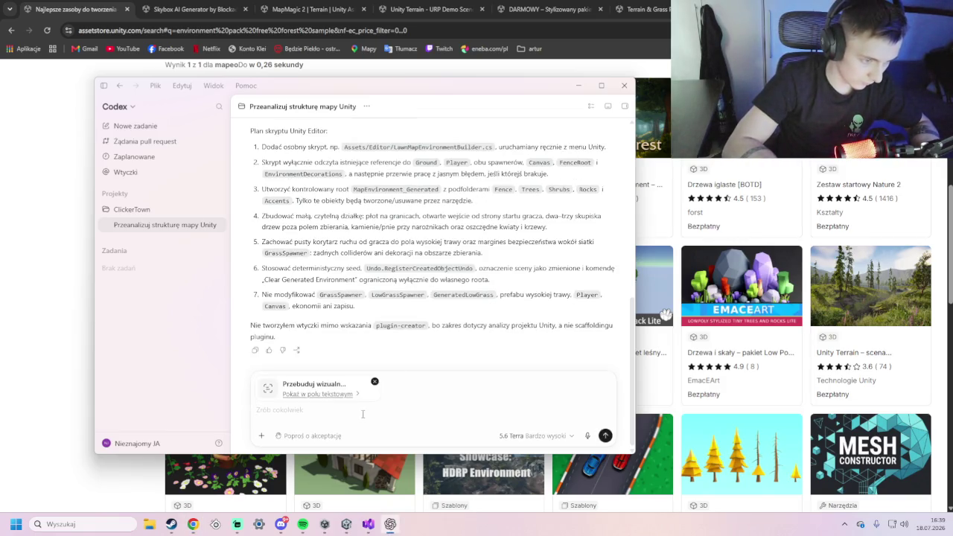
key(Return)
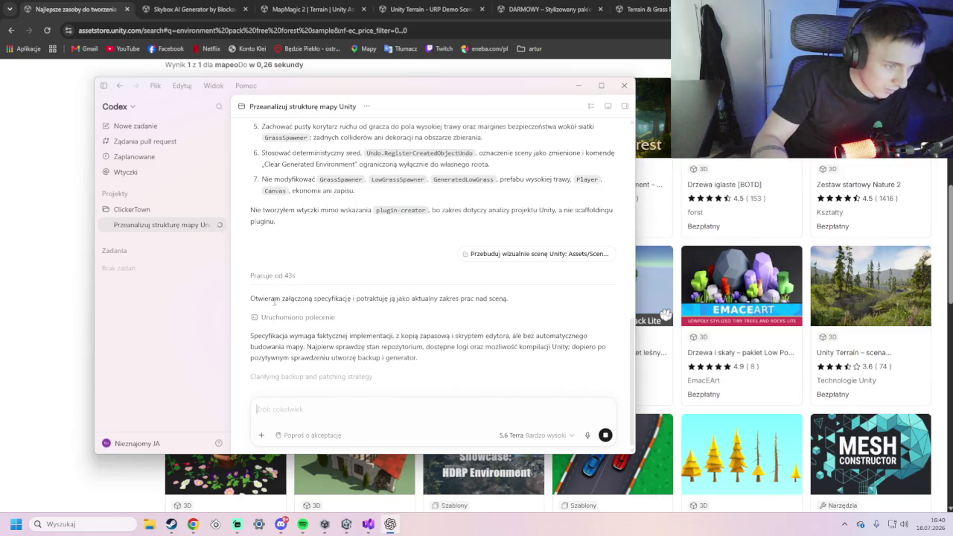
click(324, 318)
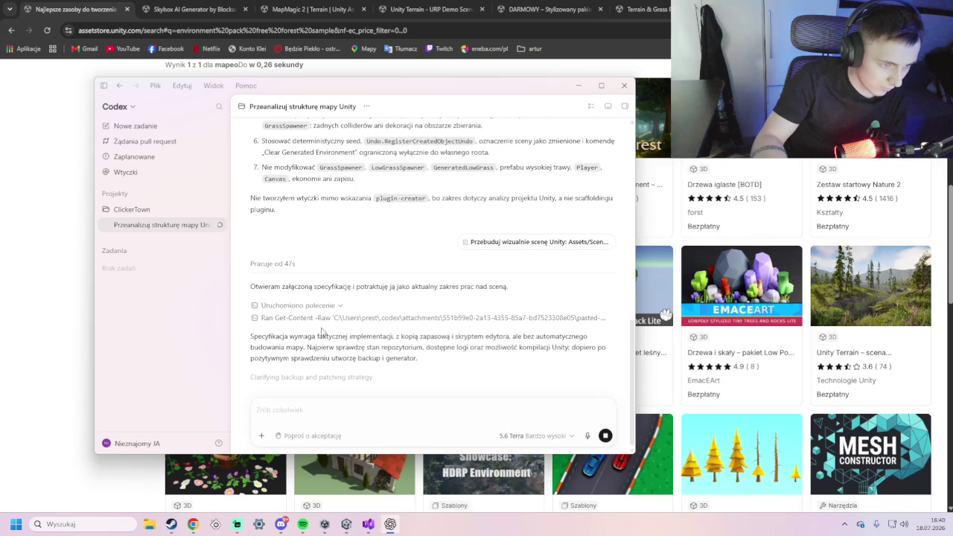
click(332, 307)
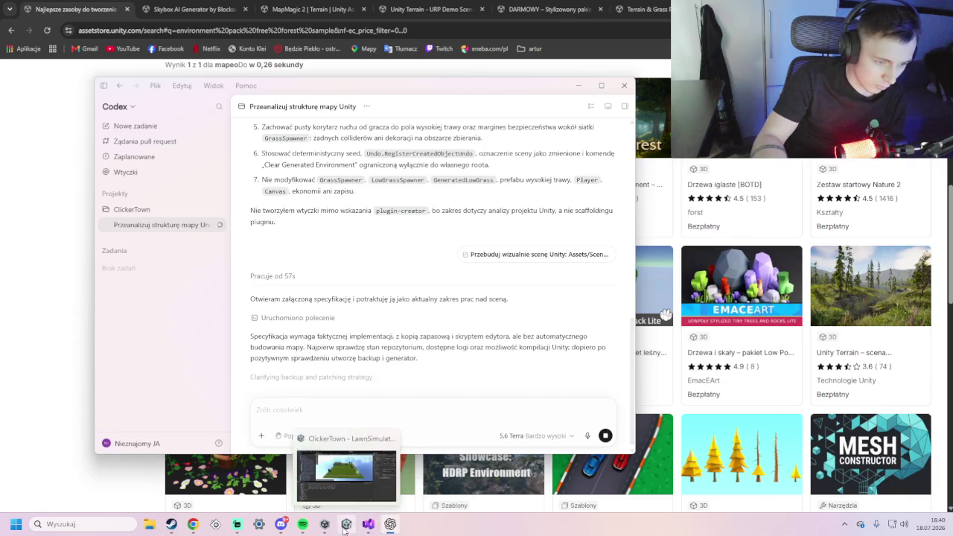
mouse_move(342, 526)
click(347, 460)
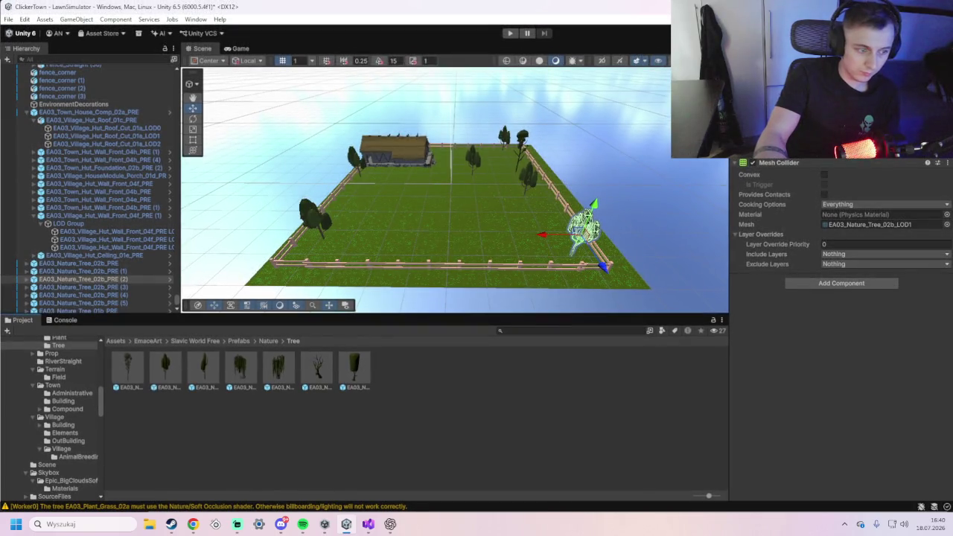
key(super+Down)
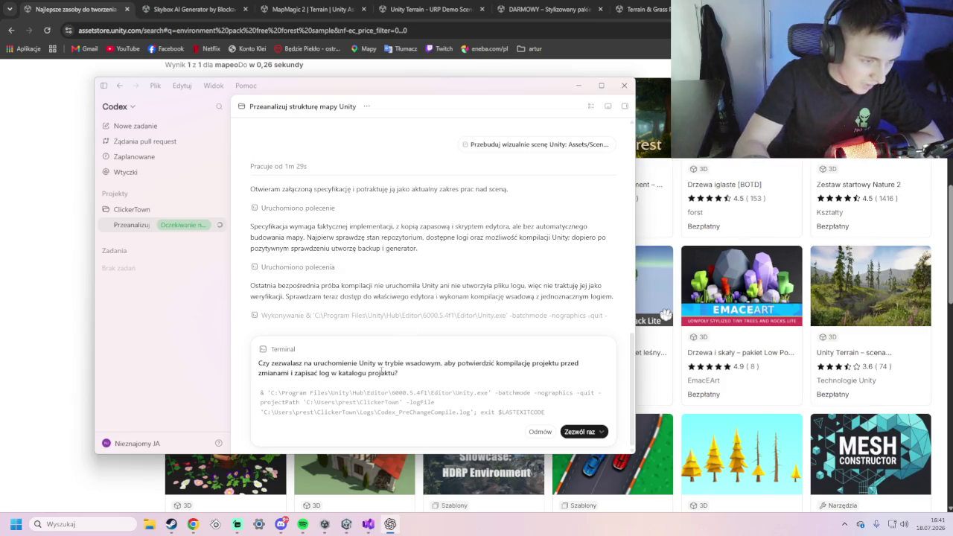
- Allow the batch-mode Unity compile and similar commands, and approve the dotnet build in Codex
click(601, 434)
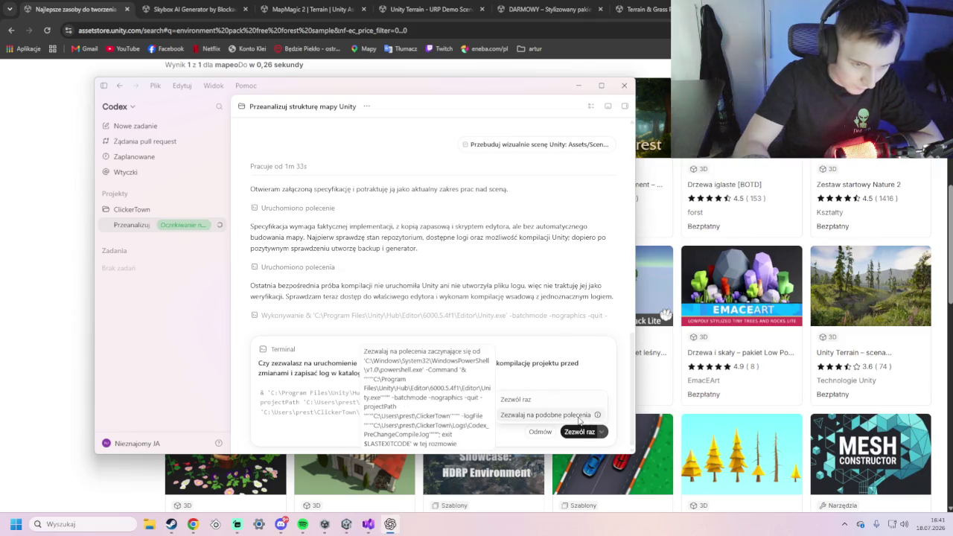
click(580, 422)
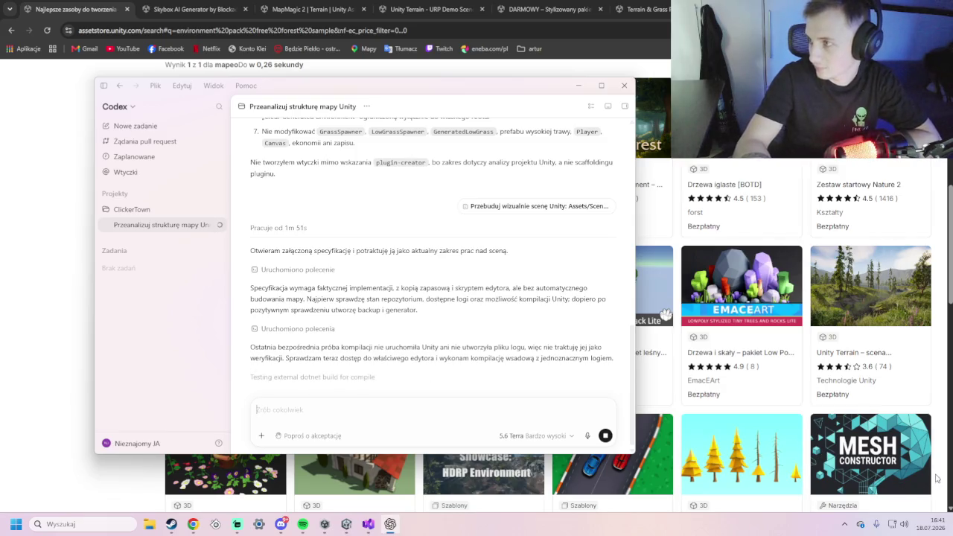
click(585, 432)
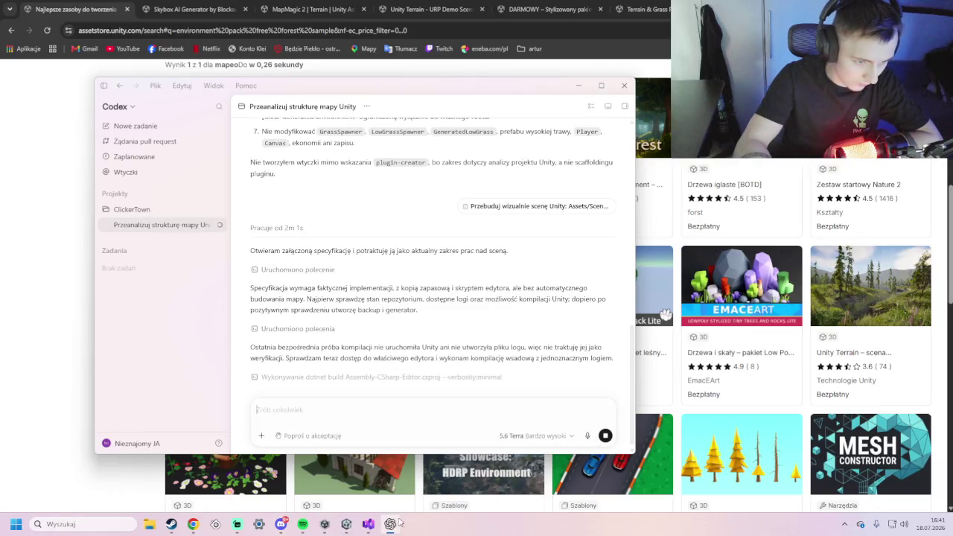
- Check the Unity Hub and LawnSimulator editor windows, ending with Steam in front
click(391, 525)
click(386, 525)
click(347, 525)
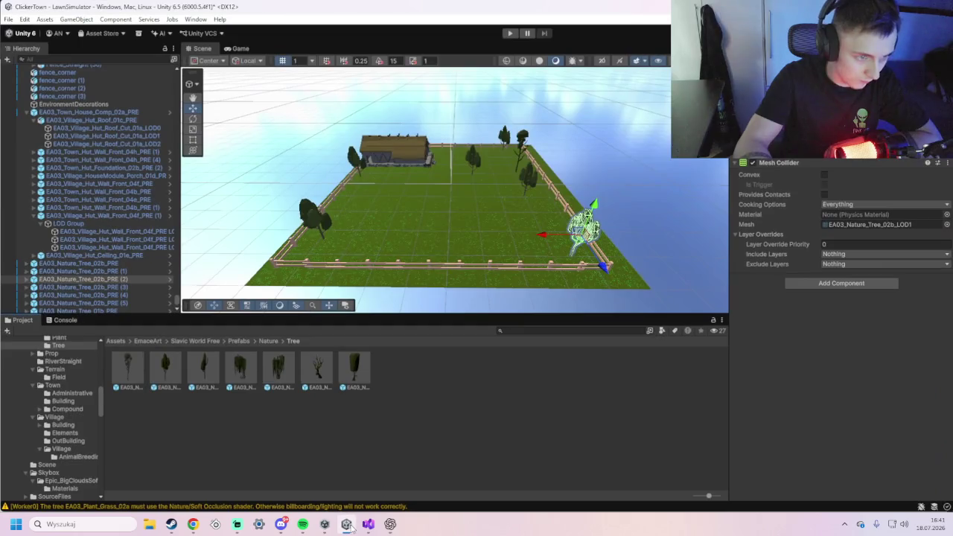
click(350, 527)
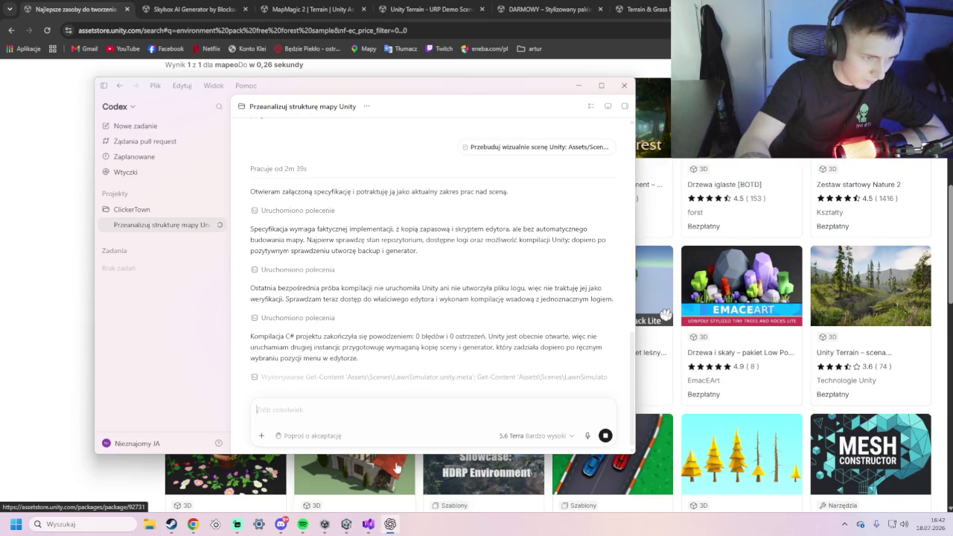
click(391, 522)
click(390, 523)
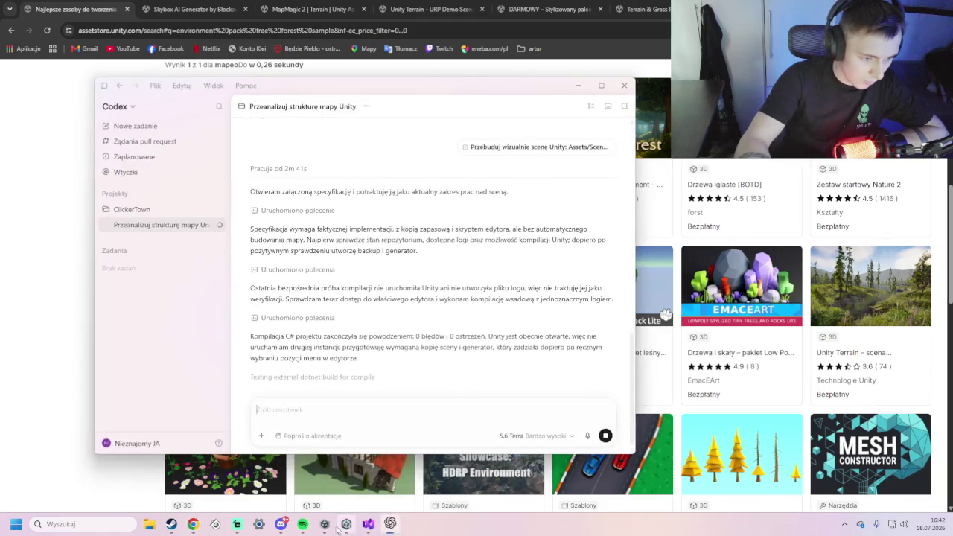
click(324, 525)
click(324, 525)
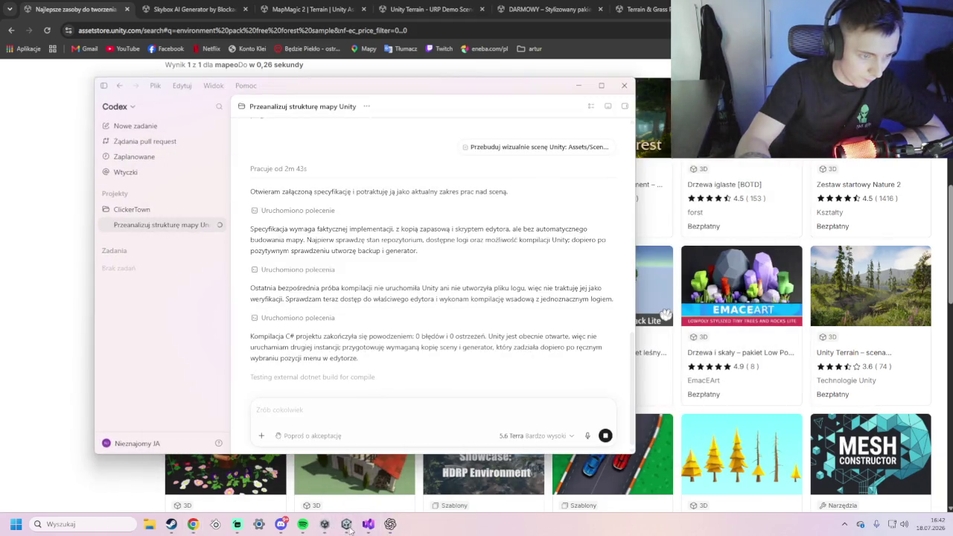
click(347, 525)
click(347, 524)
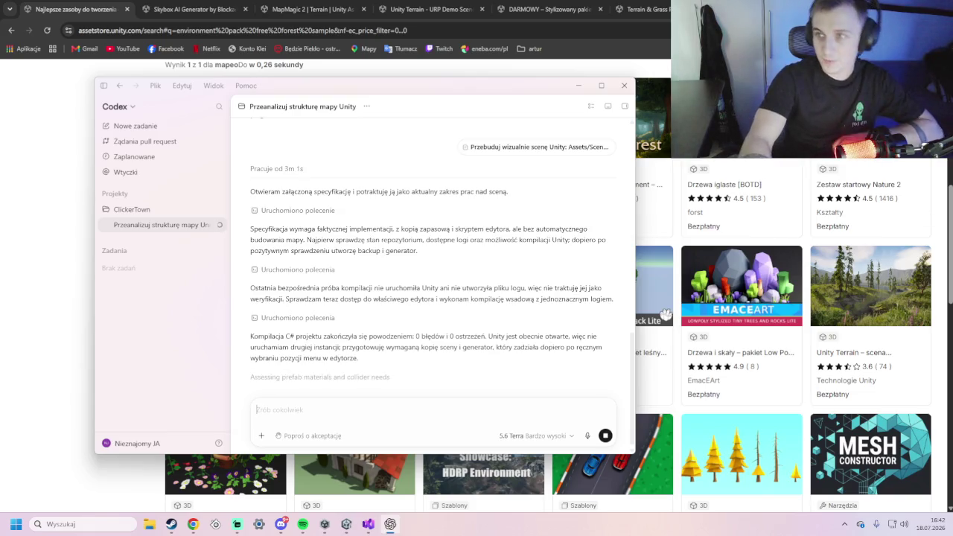
key(alt+Tab)
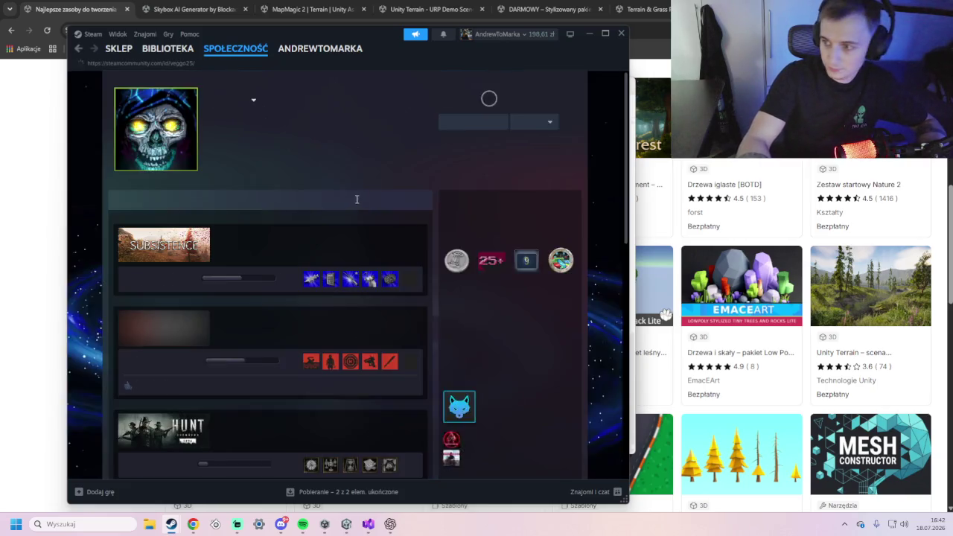
- Go from the Subsistence community hub to its store page and view the campfire screenshot
click(237, 244)
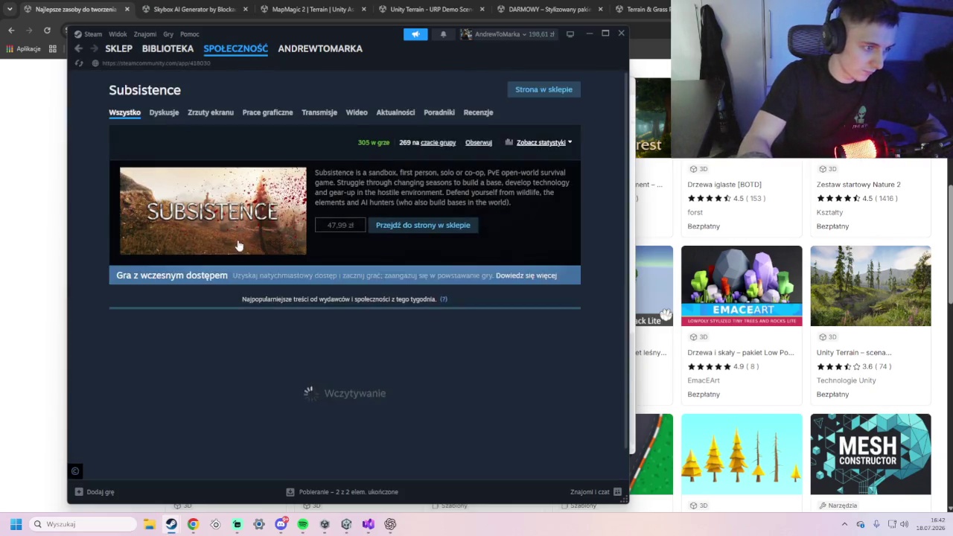
click(432, 231)
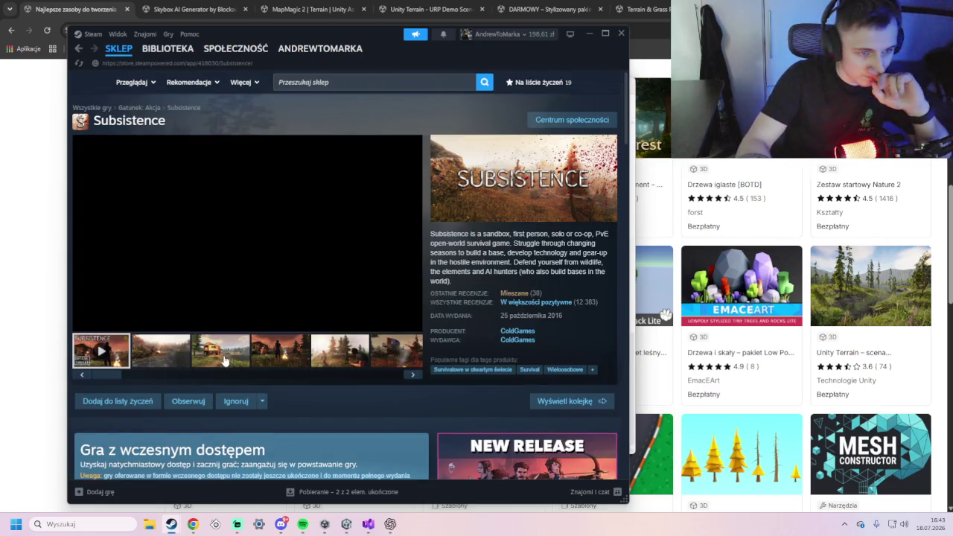
click(297, 365)
scroll(348, 376, down, 3)
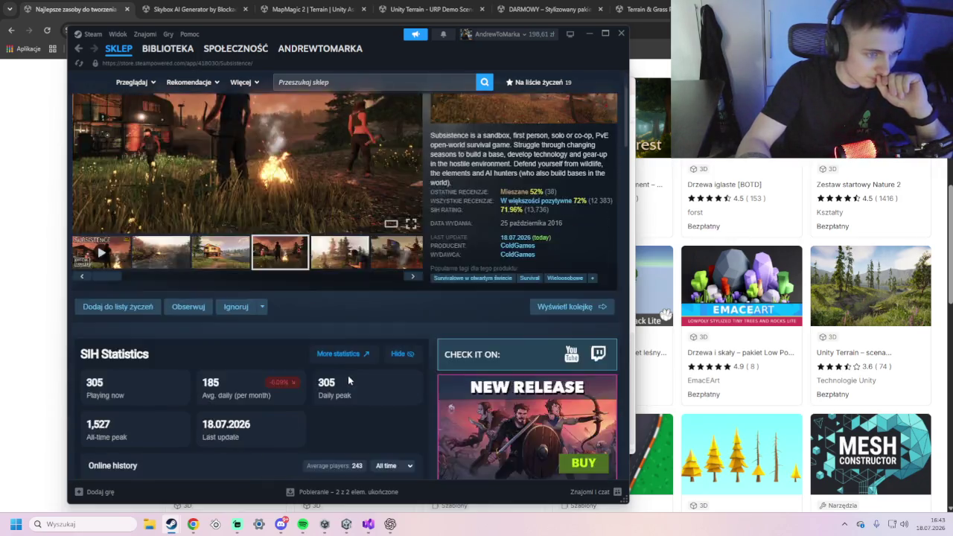
scroll(476, 395, down, 2)
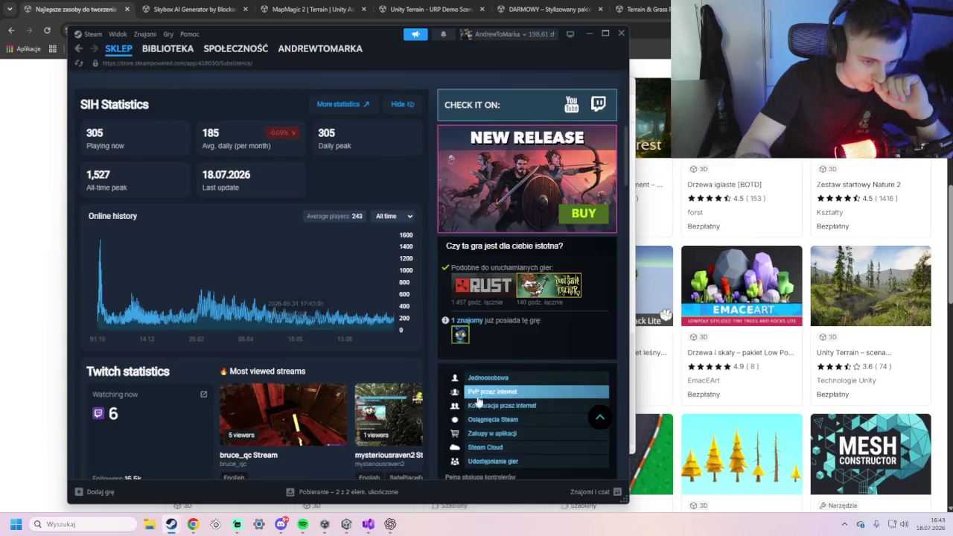
scroll(423, 400, up, 1)
scroll(424, 401, up, 4)
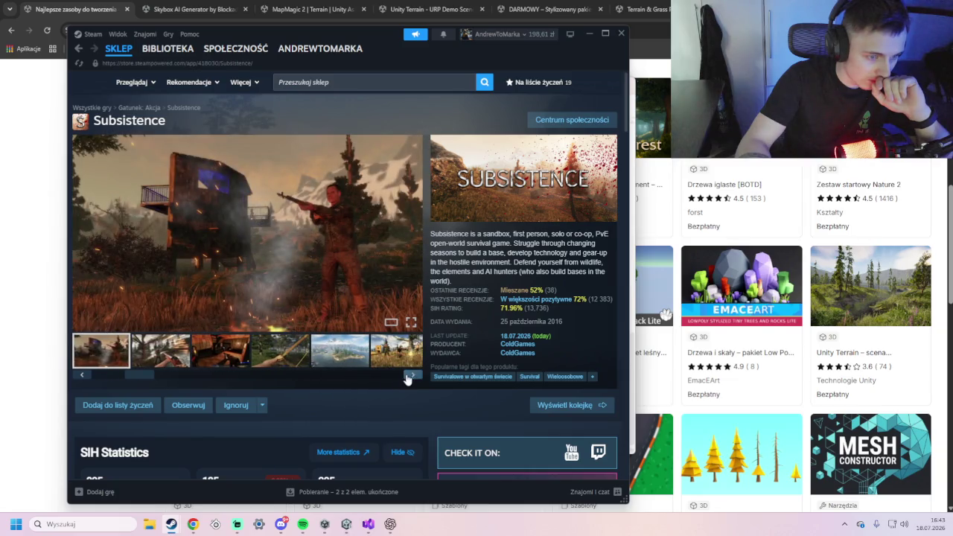
- Advance through the Subsistence screenshot gallery to the snowy cougar screenshot
click(411, 376)
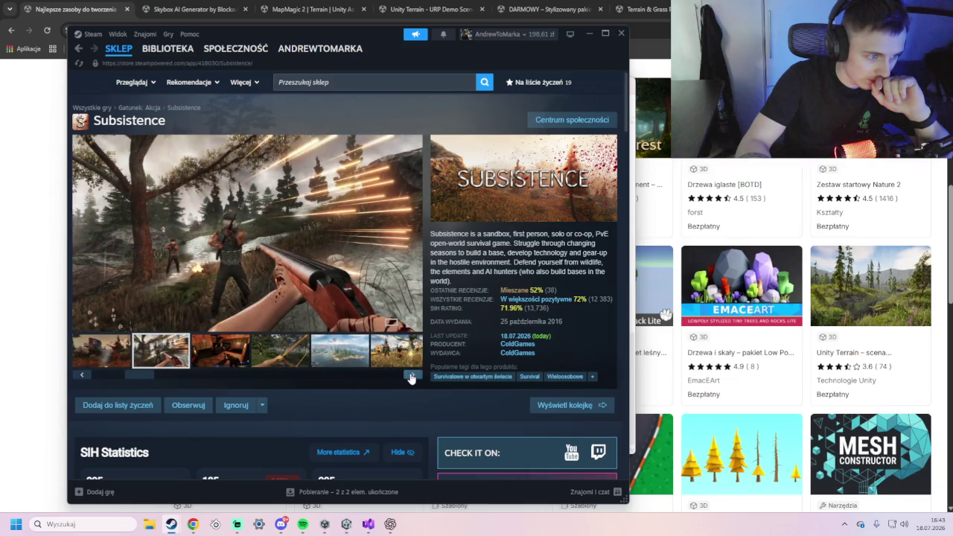
click(411, 376)
click(412, 376)
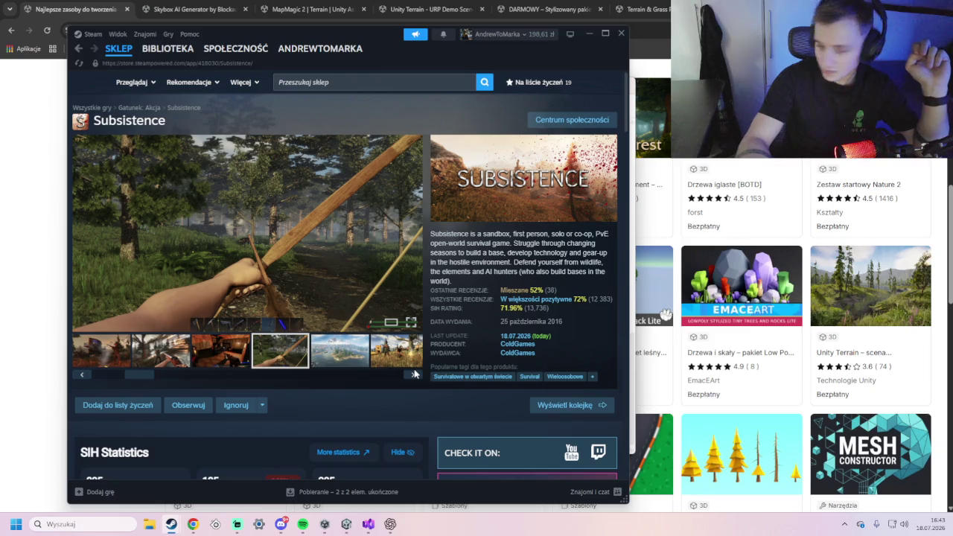
click(415, 377)
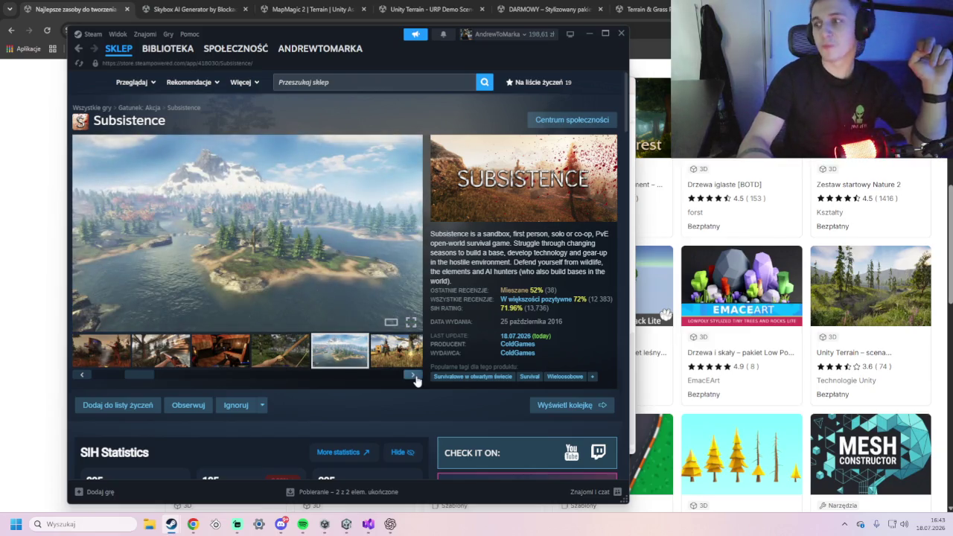
click(415, 377)
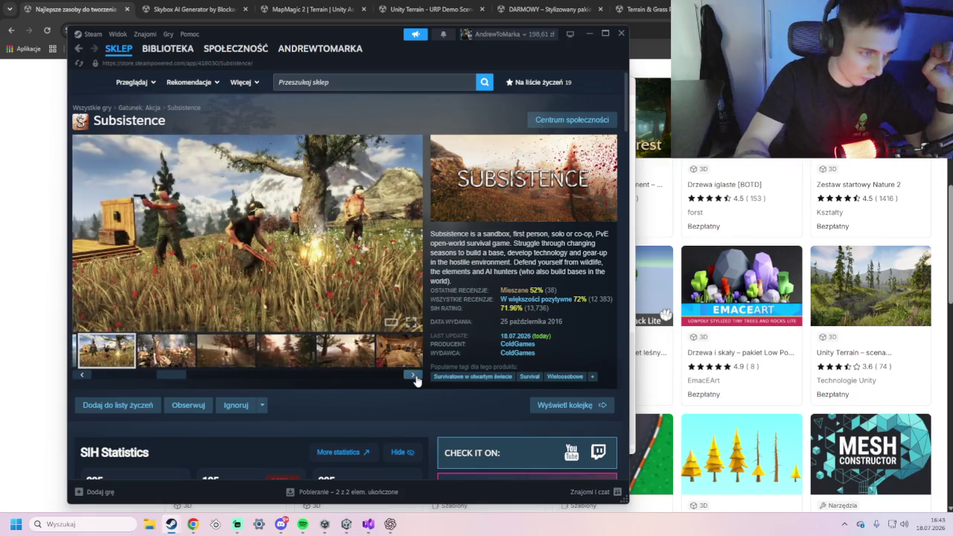
click(415, 378)
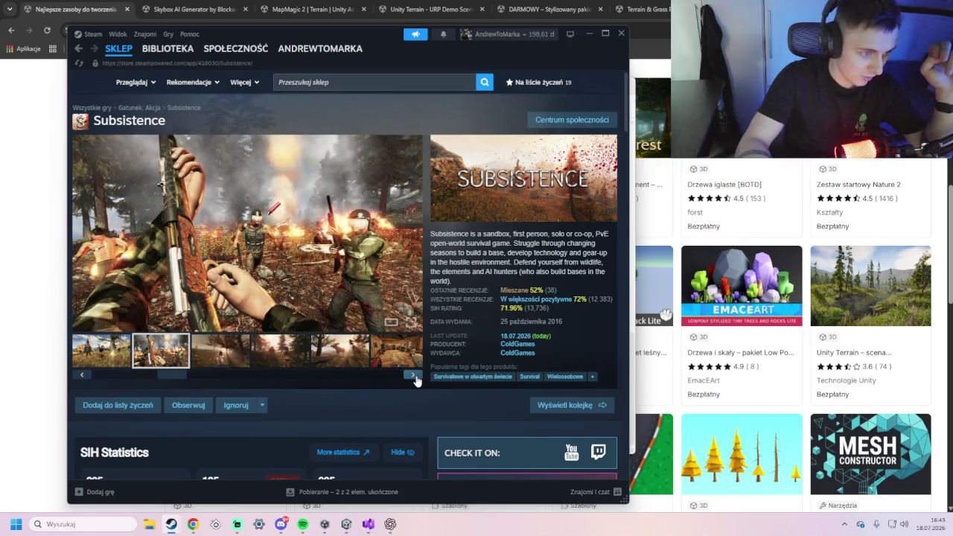
click(415, 378)
click(415, 377)
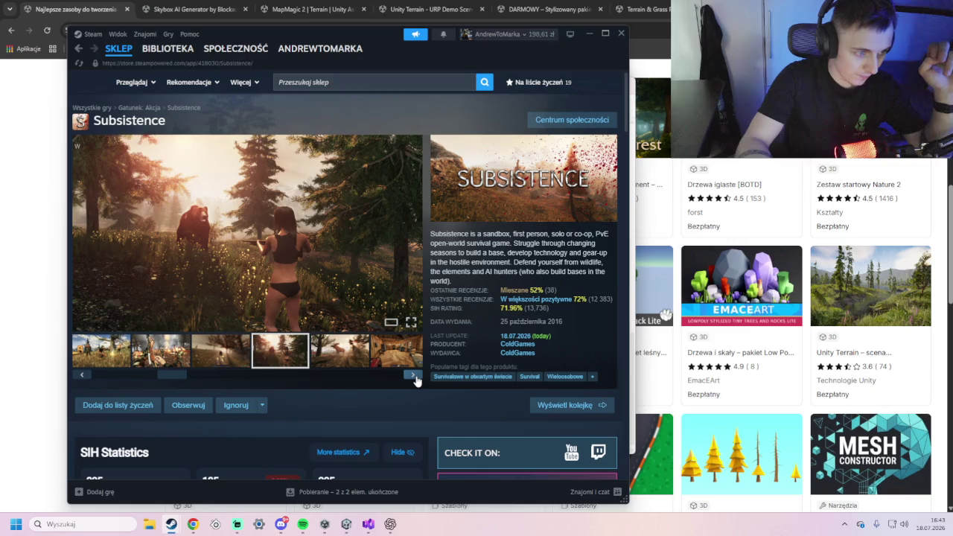
click(415, 376)
click(415, 377)
click(415, 377)
click(415, 376)
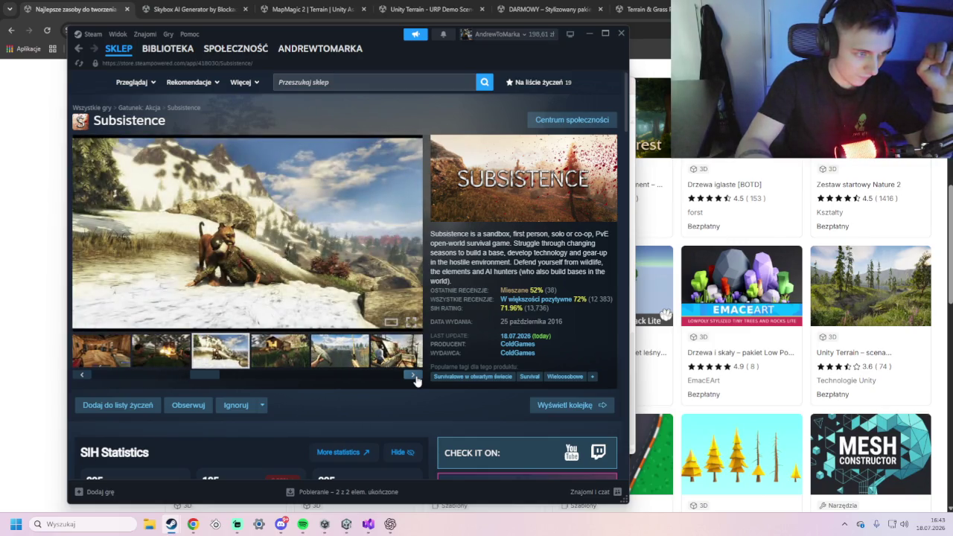
- Scroll down through the Subsistence store page sections and back up
scroll(416, 380, down, 9)
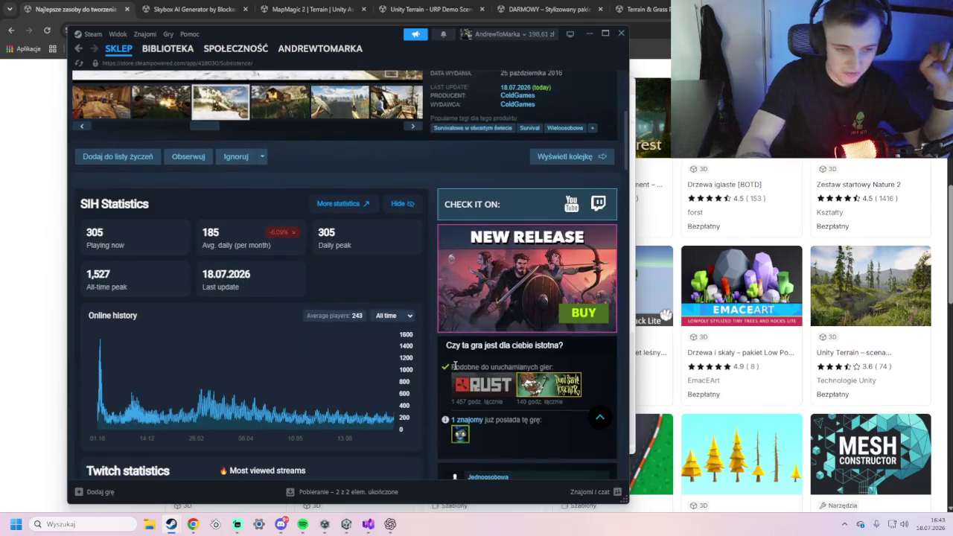
scroll(447, 403, down, 3)
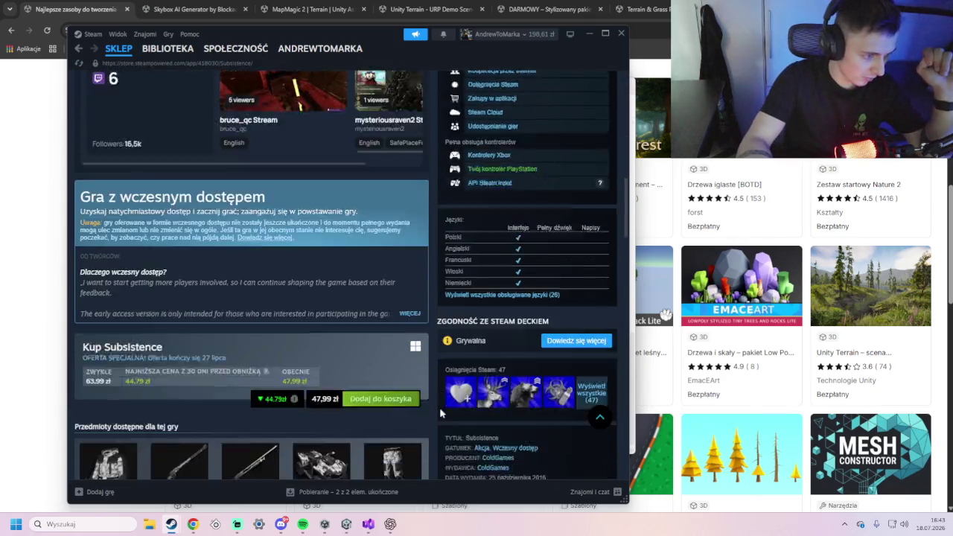
scroll(388, 393, down, 5)
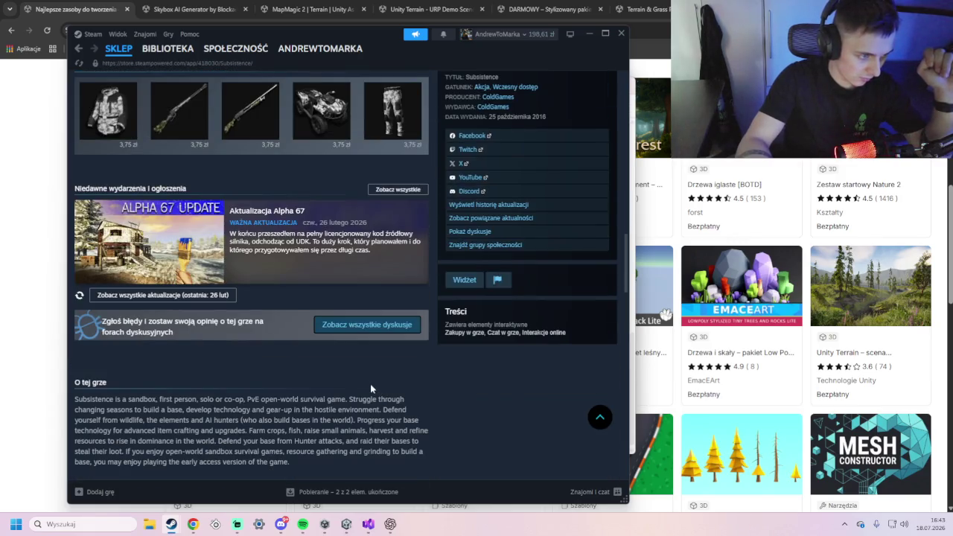
scroll(301, 410, up, 15)
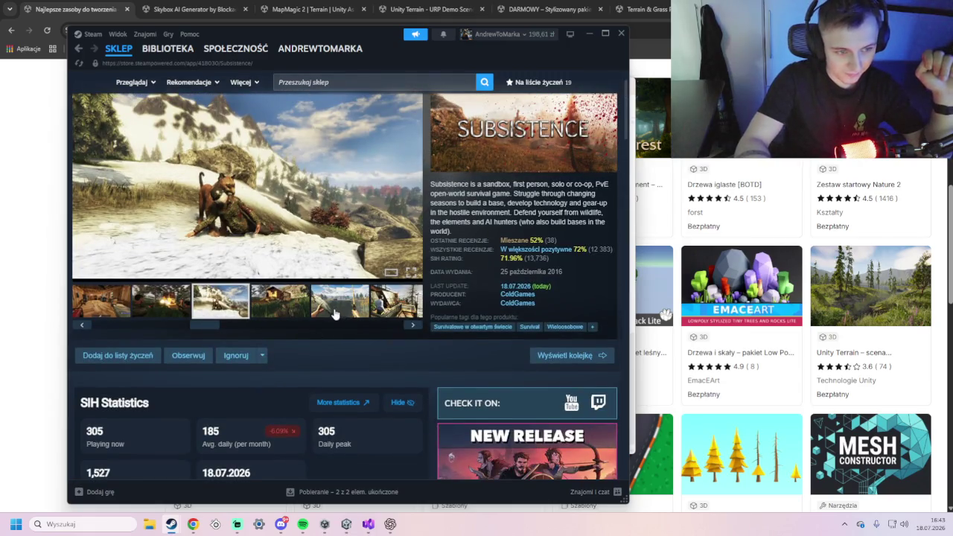
- Check Codex's running map task, peek at the Unity lawn scene, and view the Asset Store results
mouse_move(354, 528)
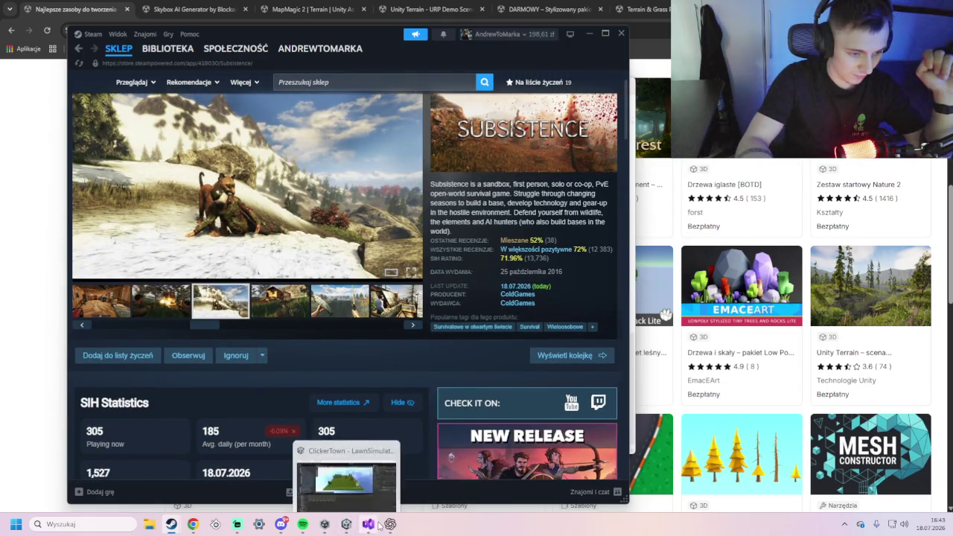
click(346, 477)
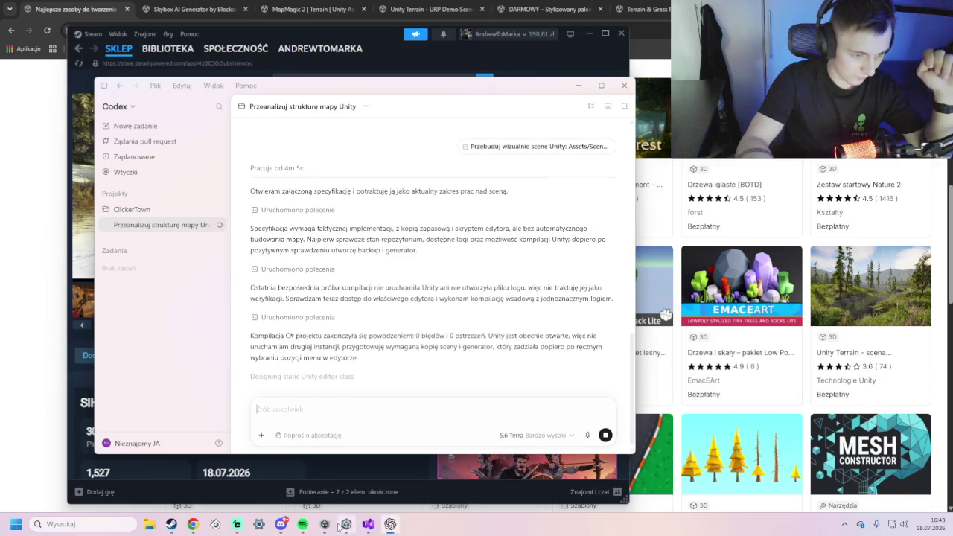
mouse_move(325, 526)
mouse_move(326, 471)
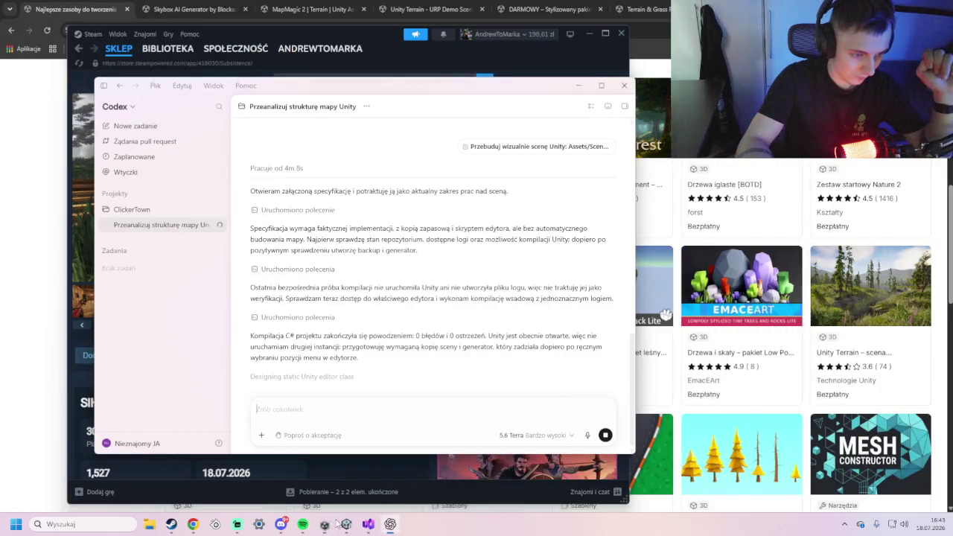
click(347, 525)
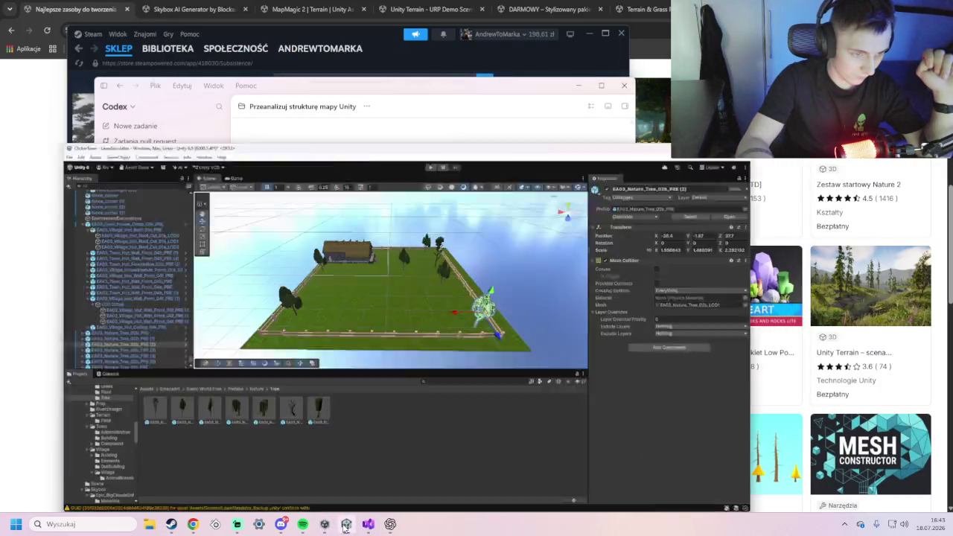
click(347, 524)
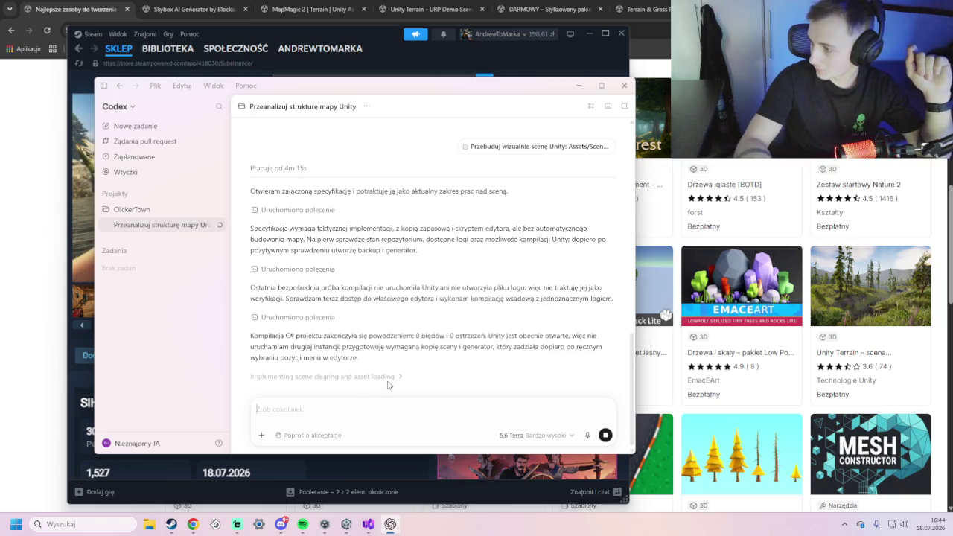
click(17, 211)
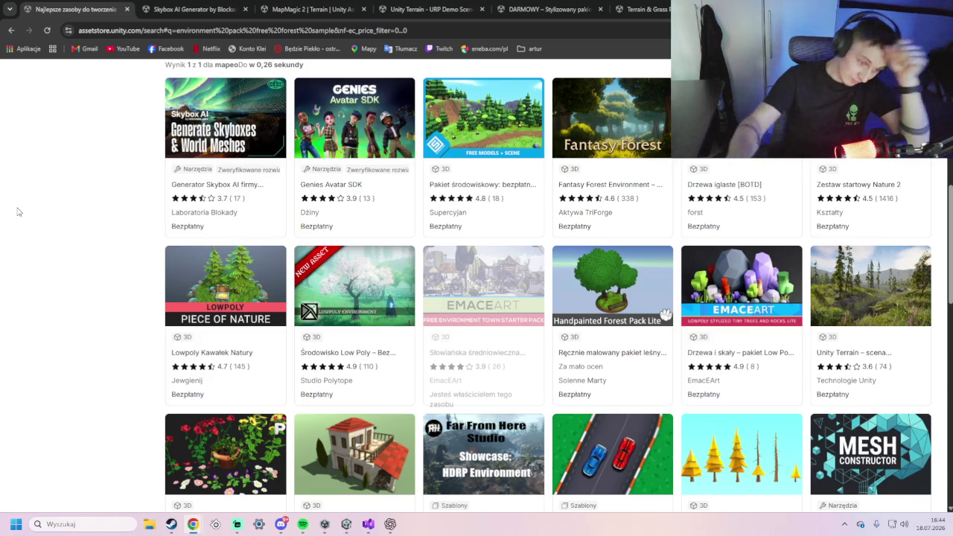
click(389, 525)
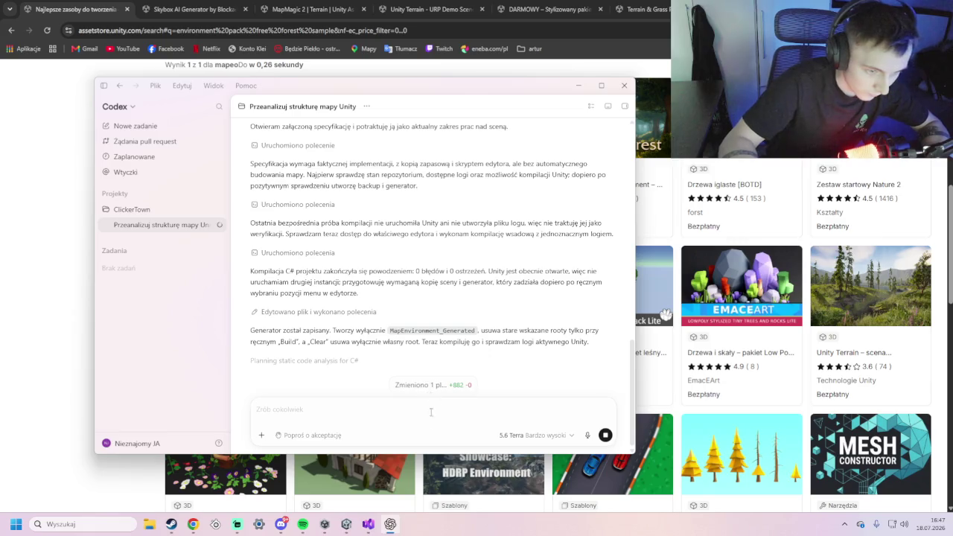
- Bring the Steam window with the Subsistence store page in front of Codex
mouse_move(345, 532)
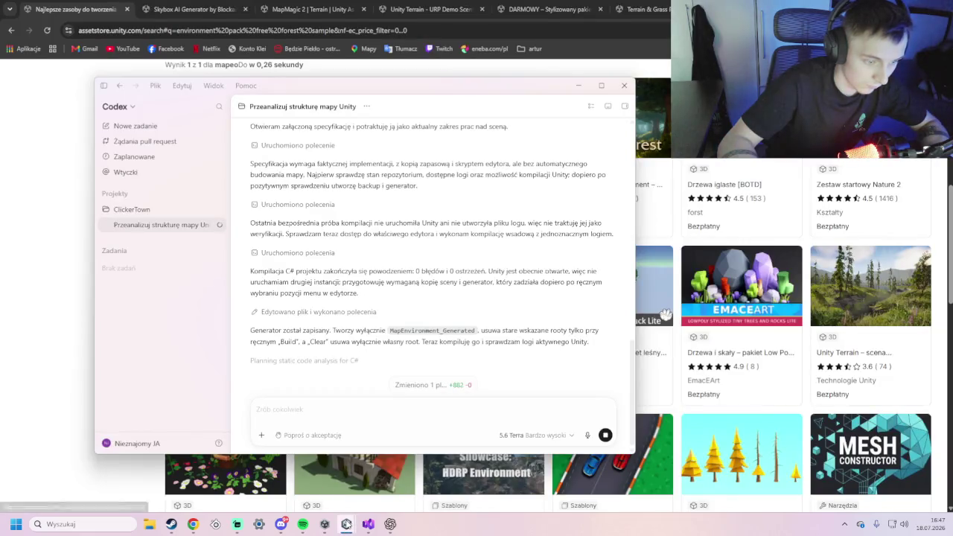
mouse_move(346, 525)
click(367, 476)
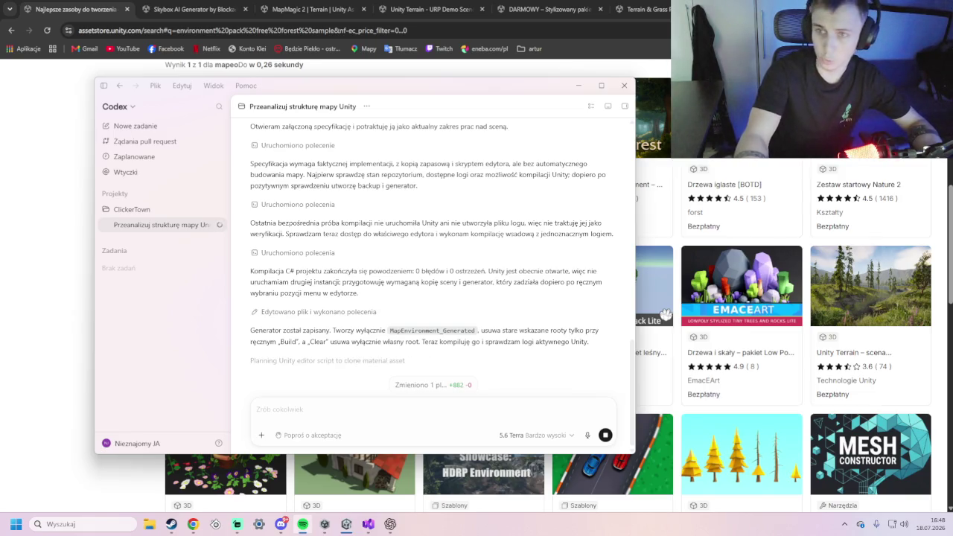
mouse_move(171, 524)
click(188, 447)
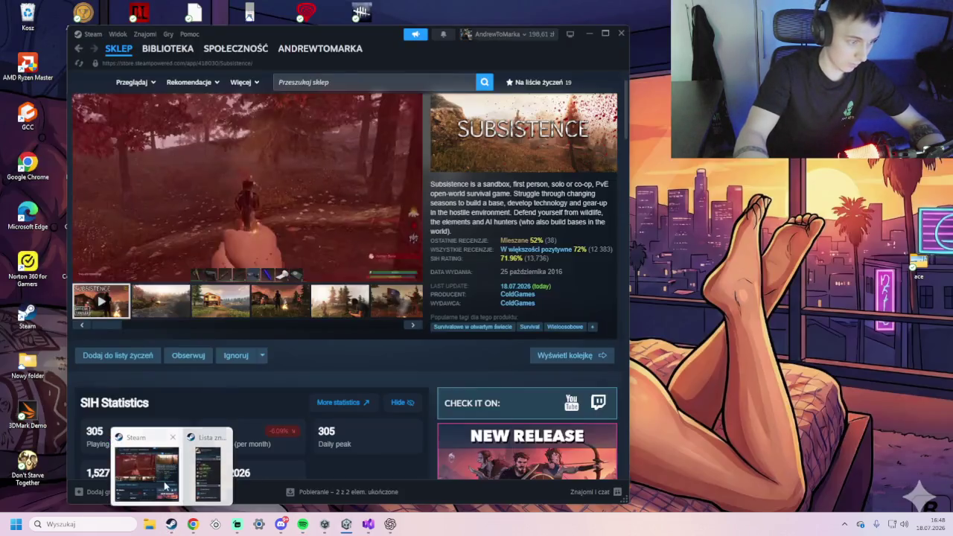
- Pause the Subsistence trailer at 1:44 and briefly view the fenced lawn scene in Unity
click(84, 273)
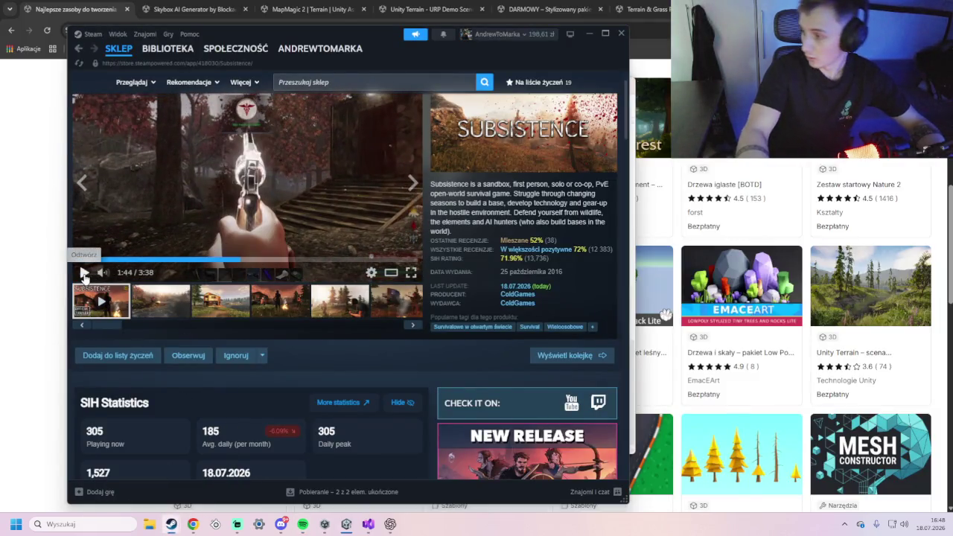
key(alt+Tab)
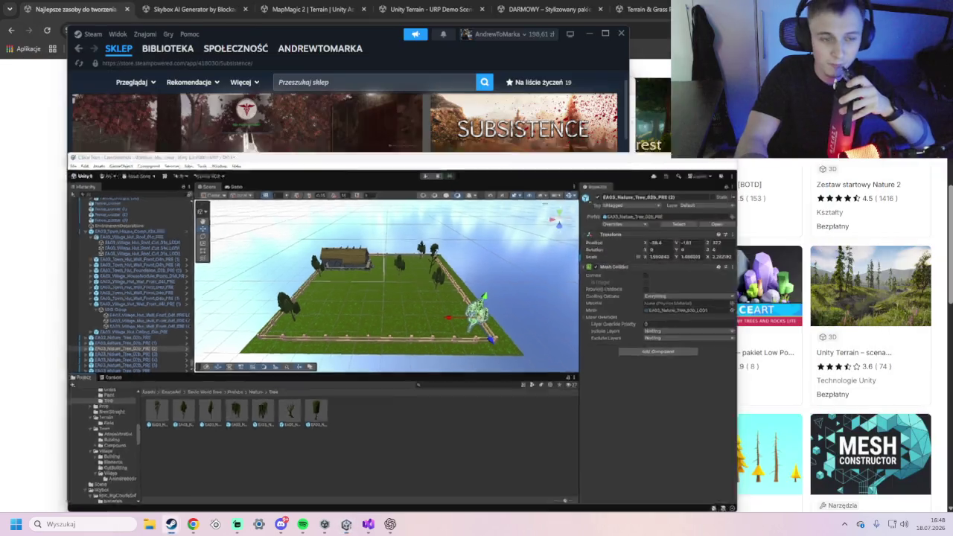
click(349, 525)
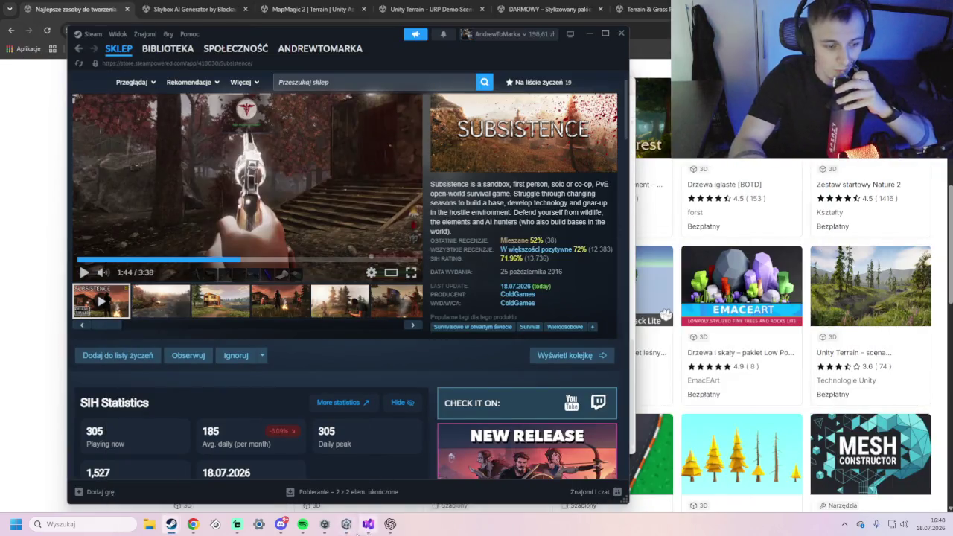
- Review the LawnMapEnvironmentBuilder.cs diff in Codex, then close it to read the full summary
click(390, 525)
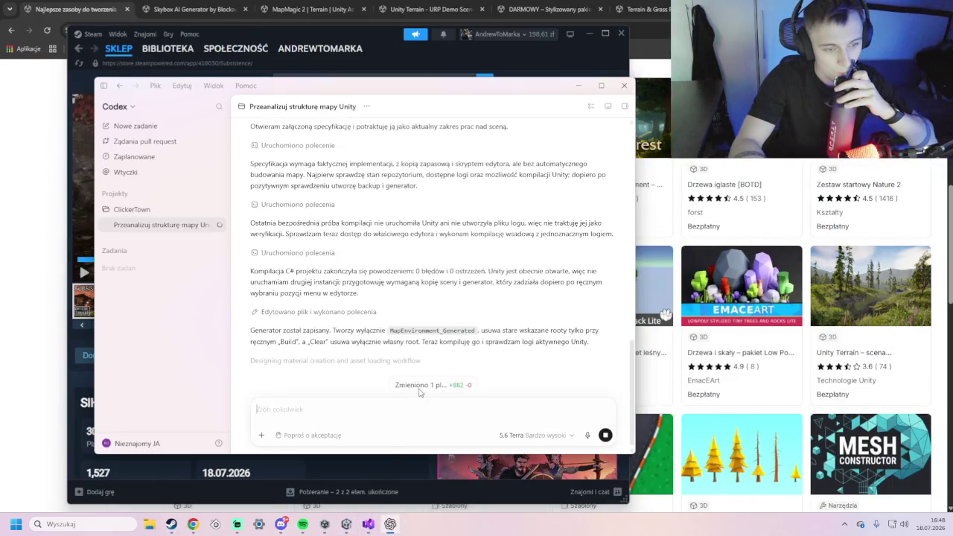
scroll(369, 328, up, 3)
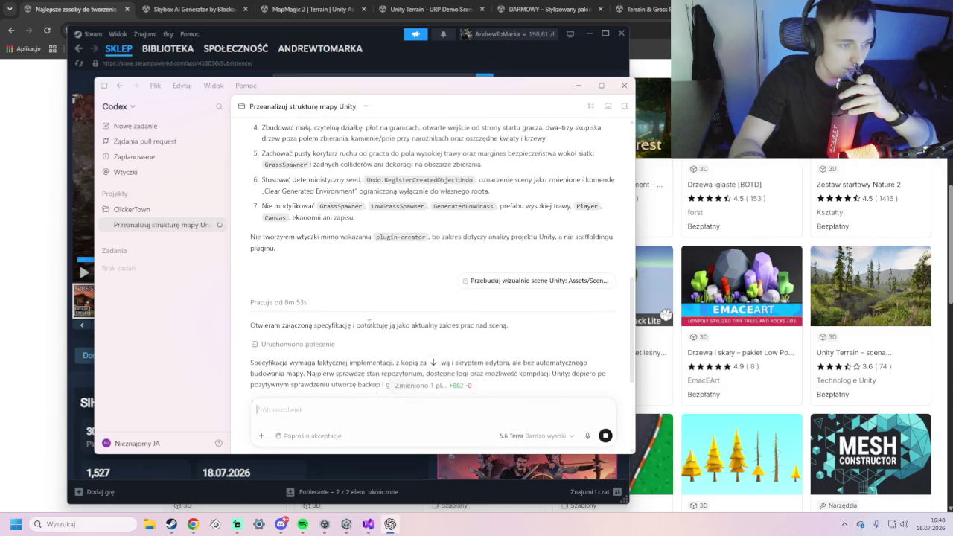
scroll(367, 325, down, 3)
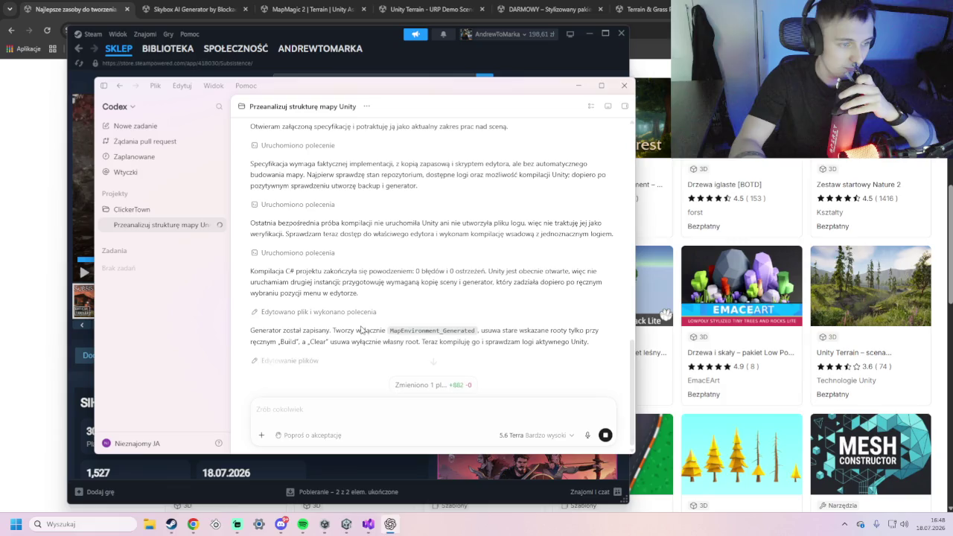
click(461, 388)
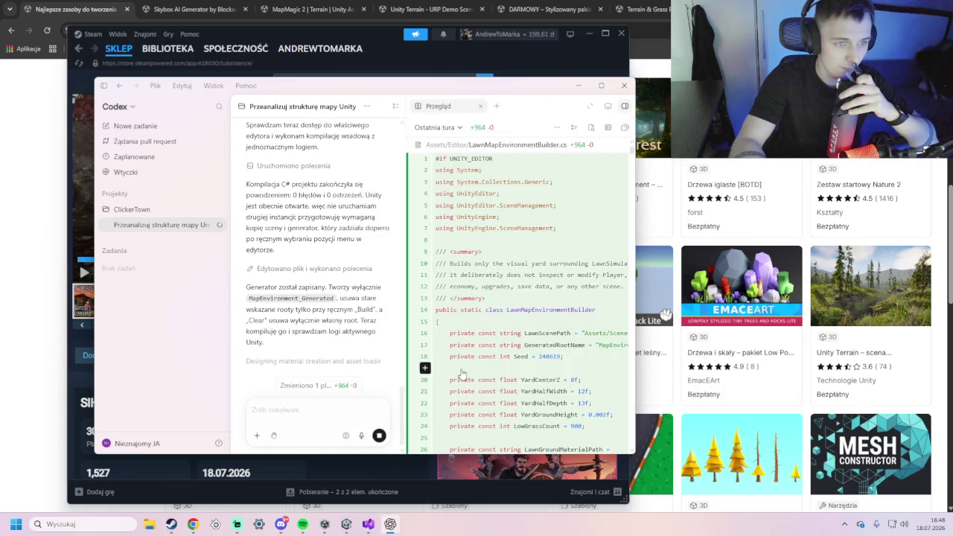
scroll(594, 198, down, 15)
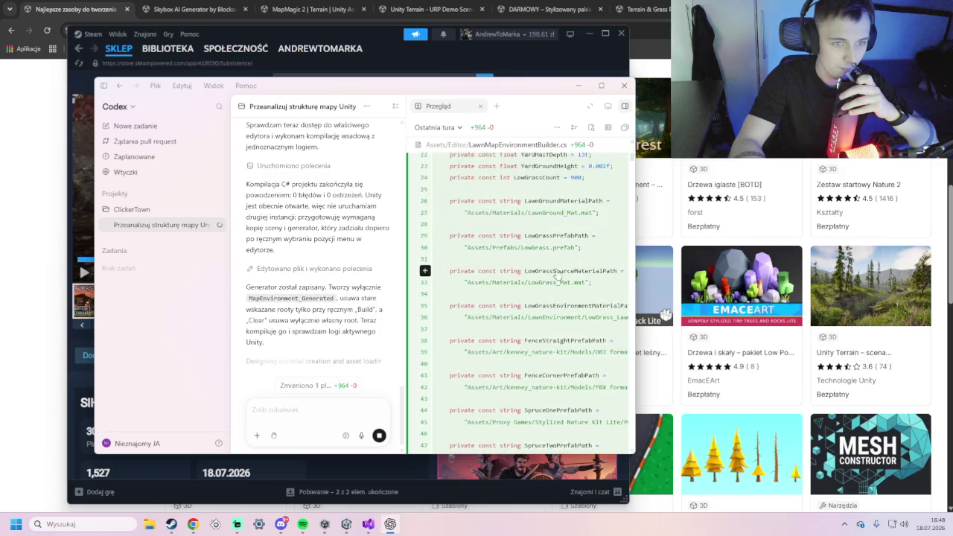
drag(632, 184, 623, 463)
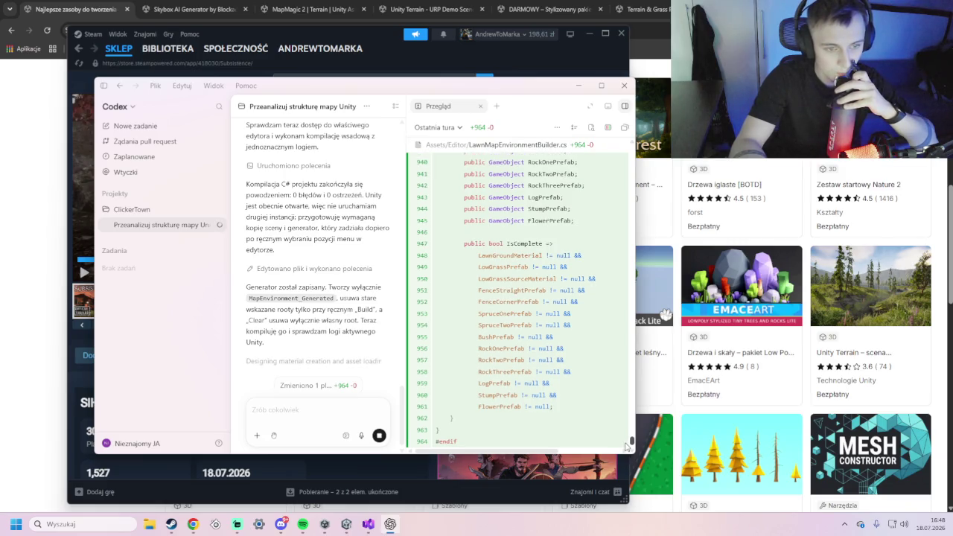
scroll(628, 446, up, 1)
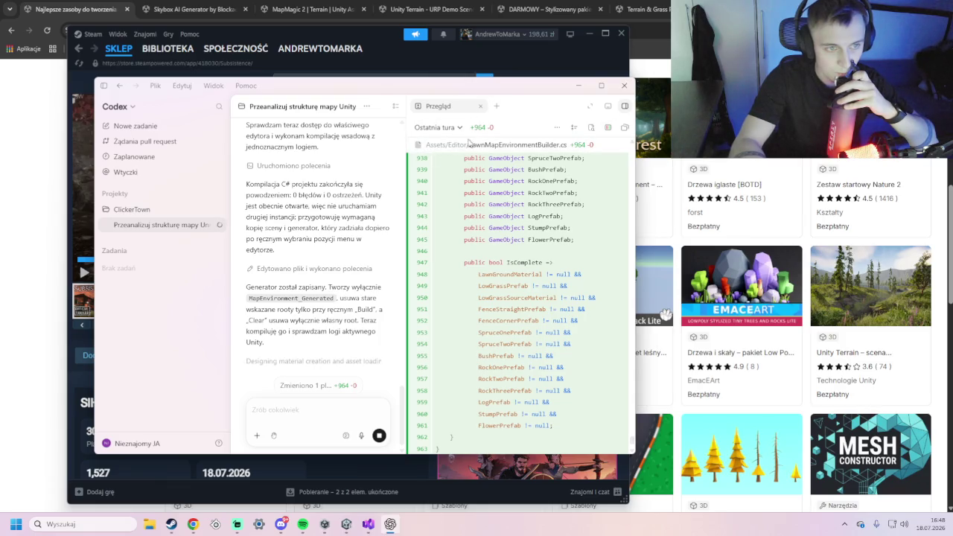
click(625, 106)
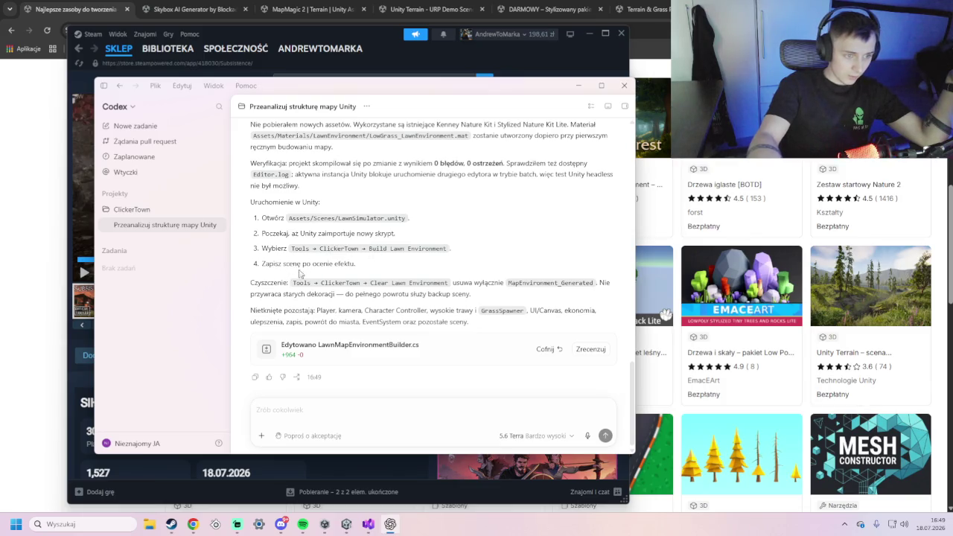
click(390, 524)
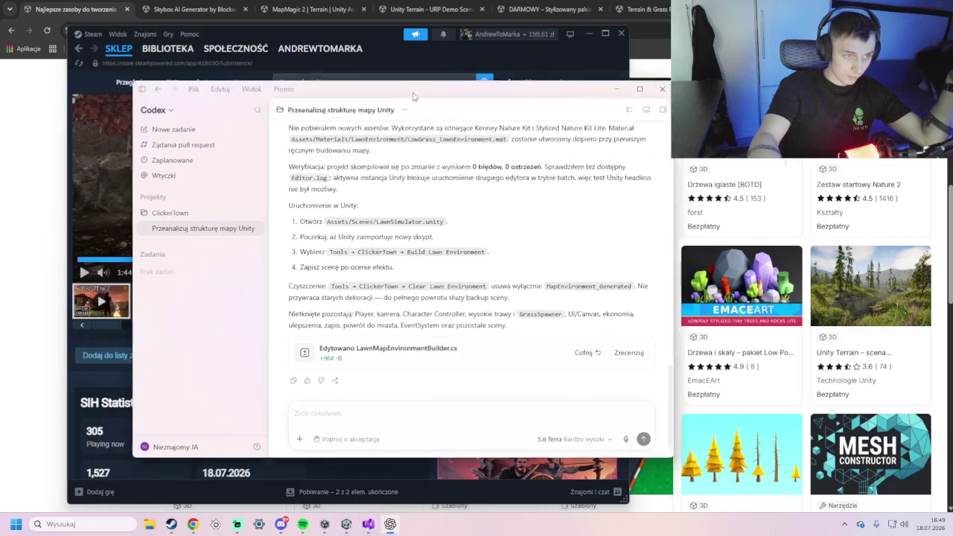
- Open LawnSimulator_Backup.unity from Assets/Scenes in the Unity editor's Project panel
click(346, 525)
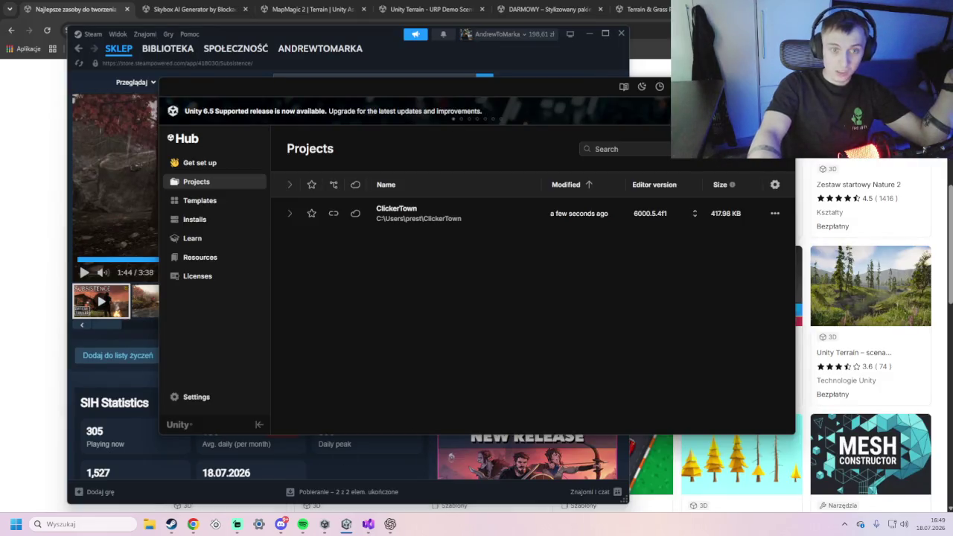
click(345, 525)
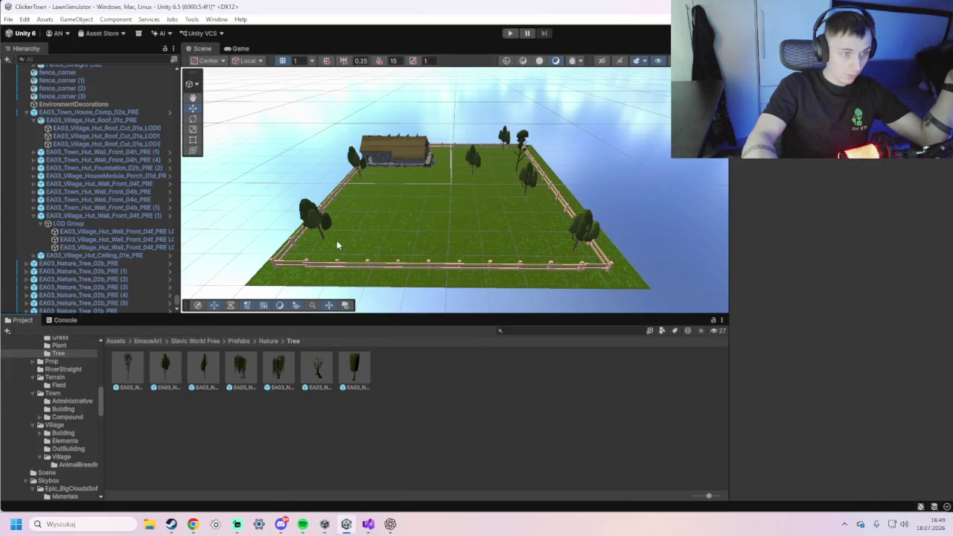
scroll(318, 254, down, 2)
scroll(45, 402, up, 10)
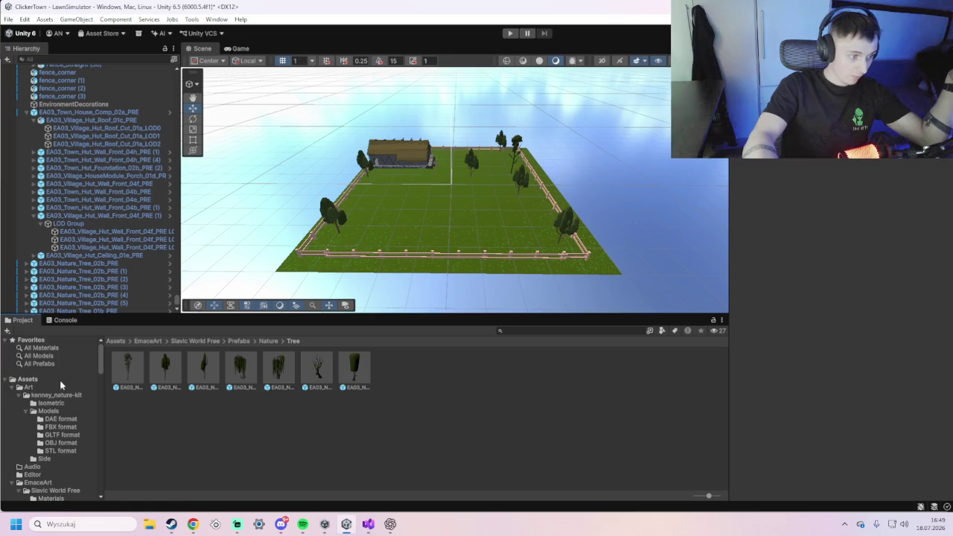
click(34, 381)
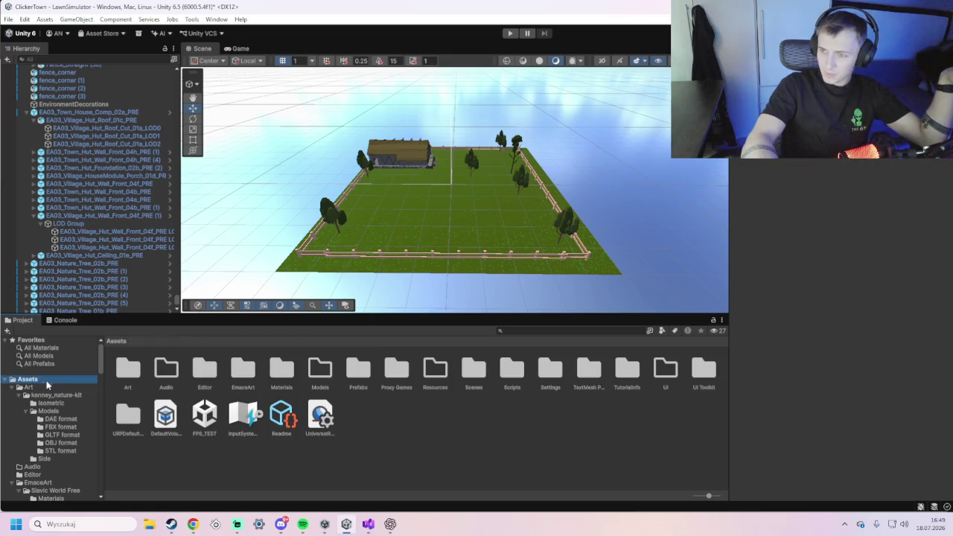
double_click(469, 373)
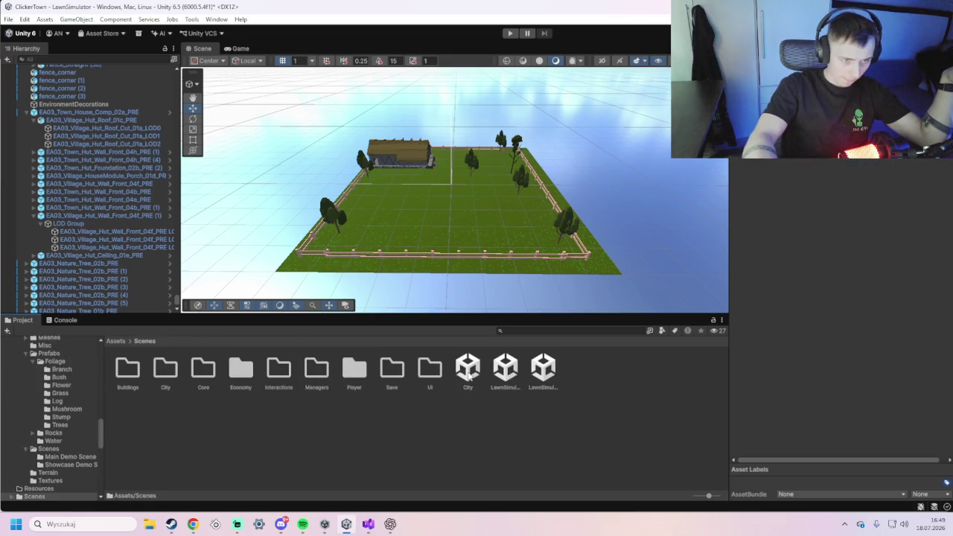
click(537, 371)
double_click(537, 371)
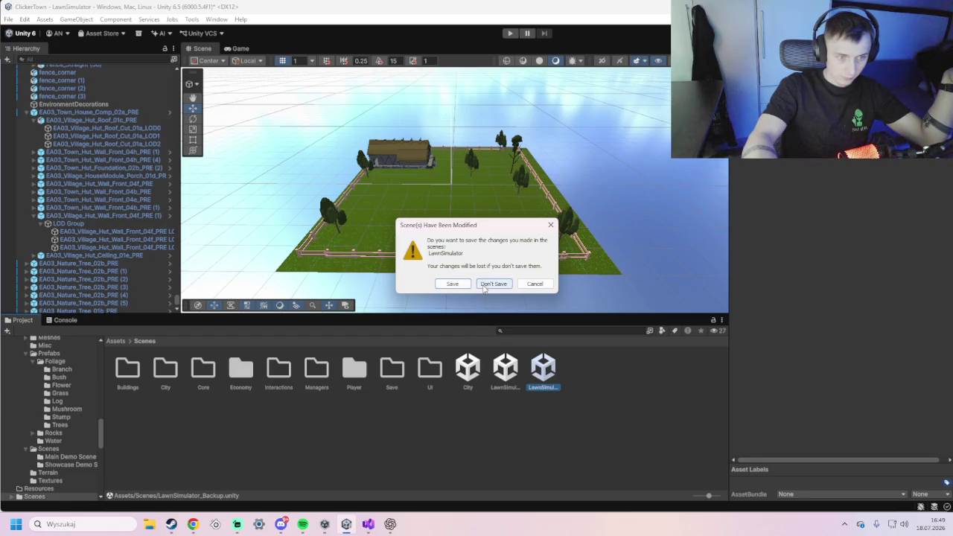
- Choose Don't Save, open LawnSimulator, then reopen LawnSimulator_Backup from the Scenes folder
click(488, 286)
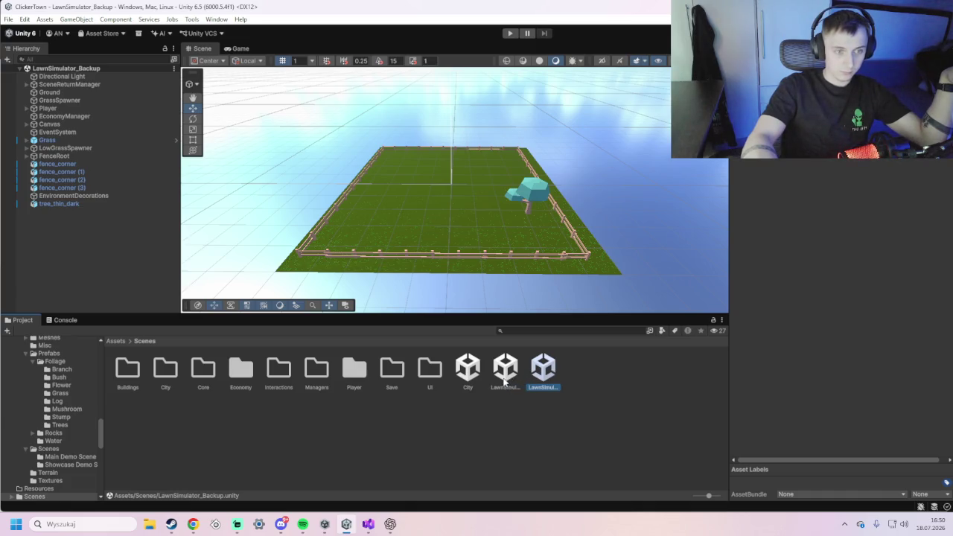
click(505, 378)
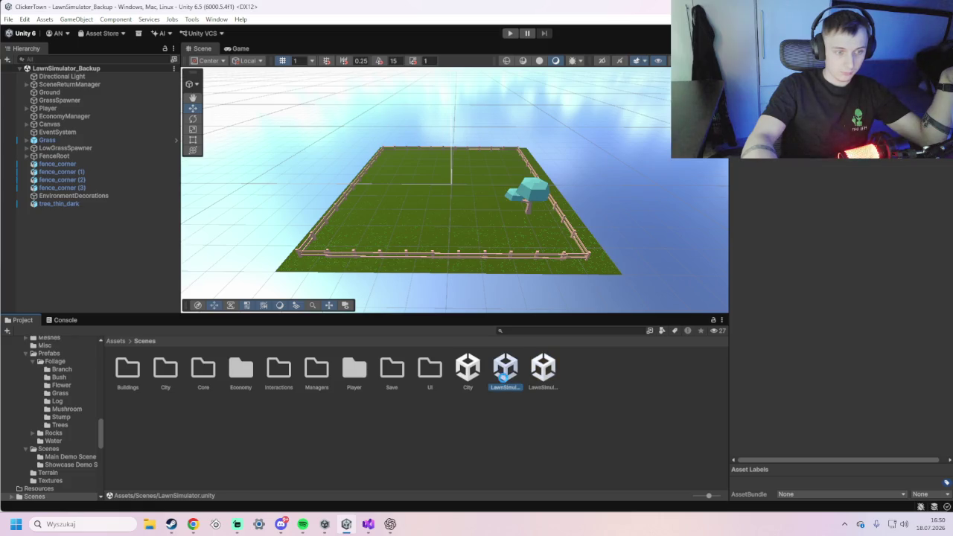
double_click(505, 380)
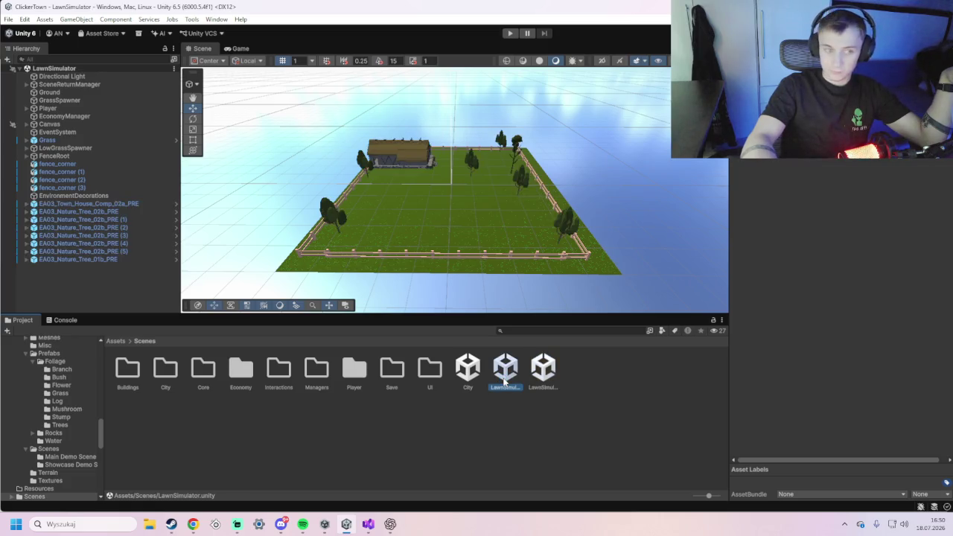
click(549, 382)
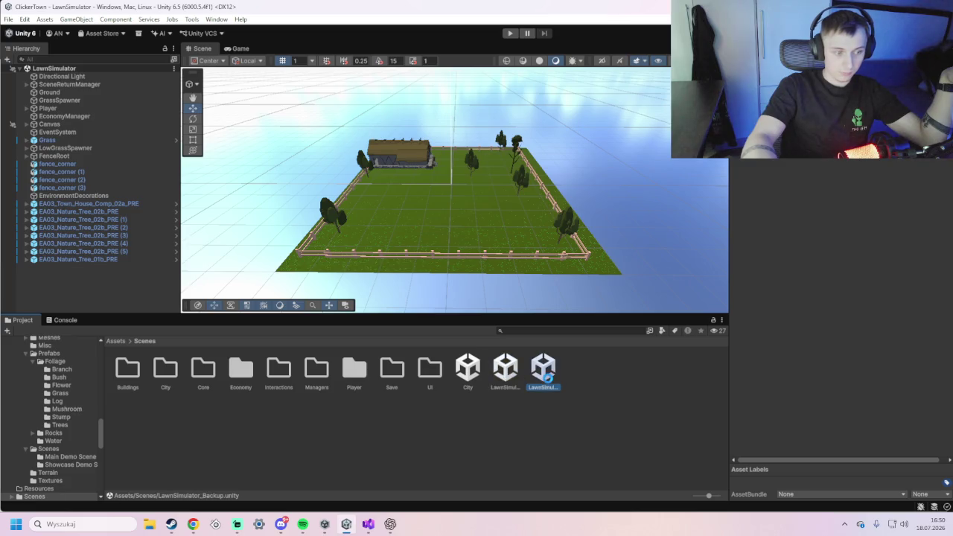
double_click(547, 379)
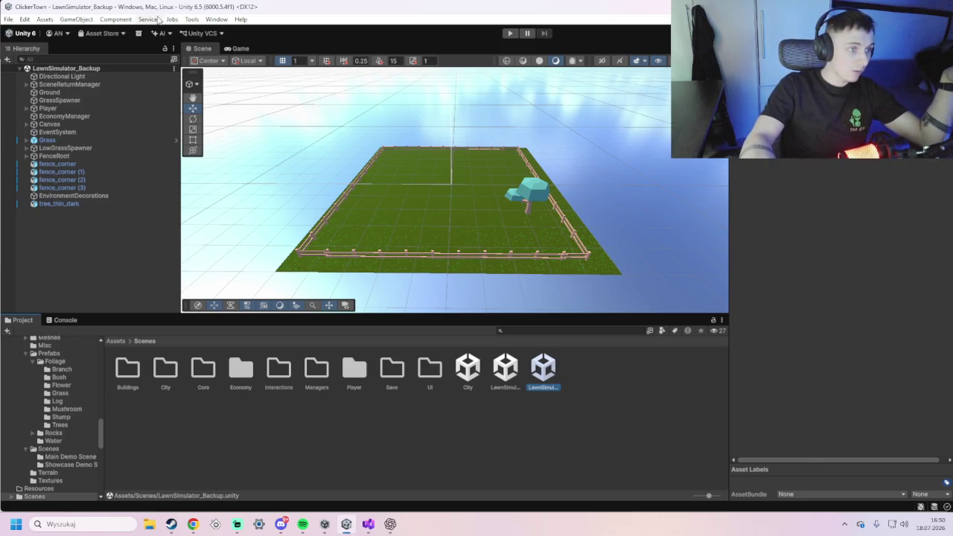
- Try Build Lawn Environment on the backup scene, then open LawnSimulator as the warning requires
click(195, 20)
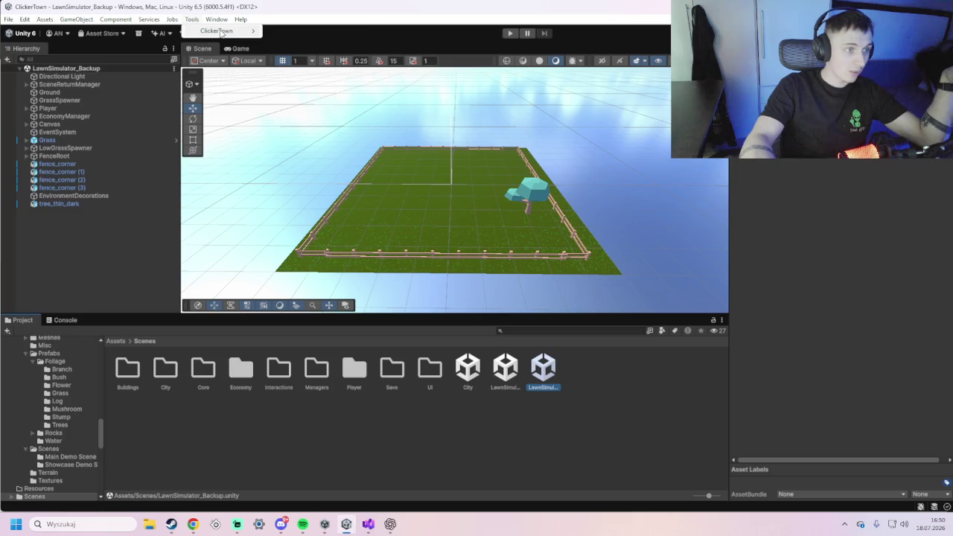
mouse_move(221, 33)
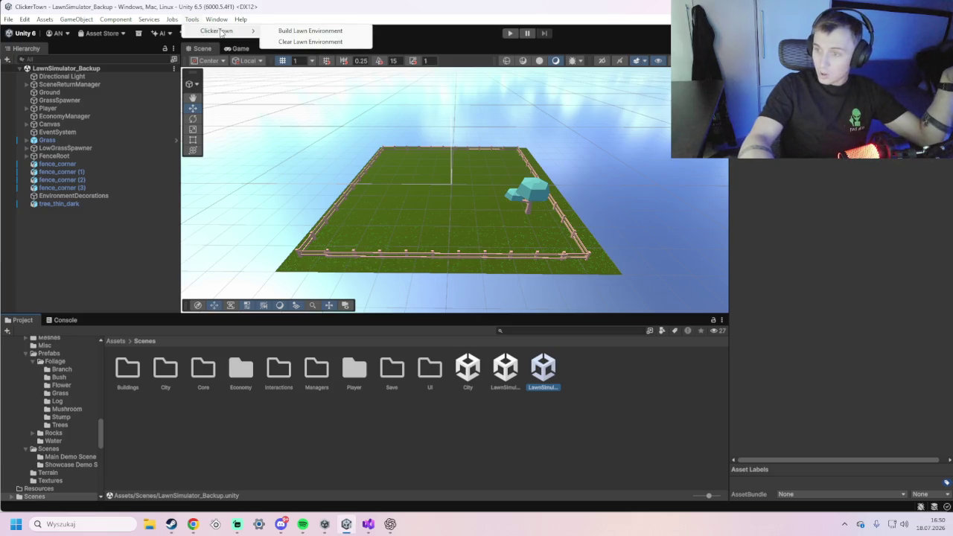
click(288, 31)
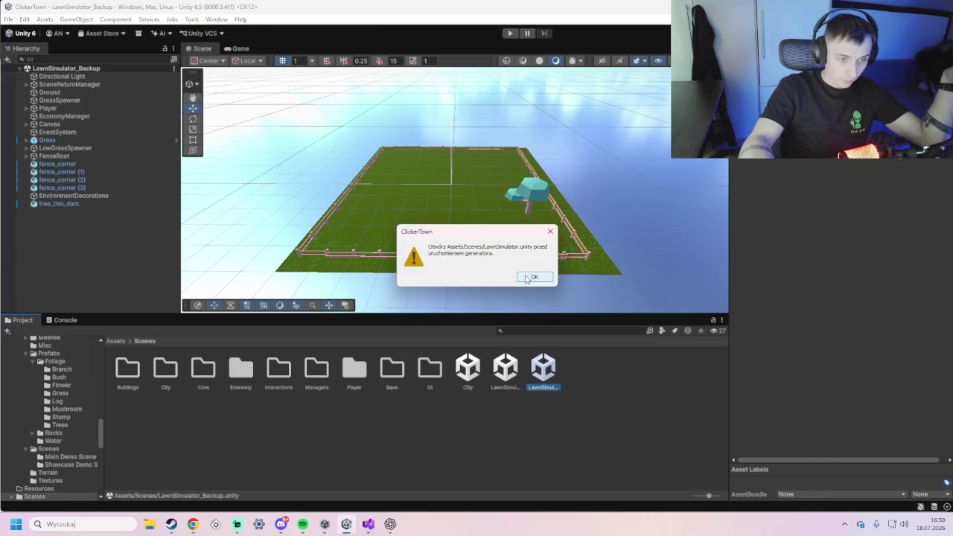
click(526, 277)
click(506, 365)
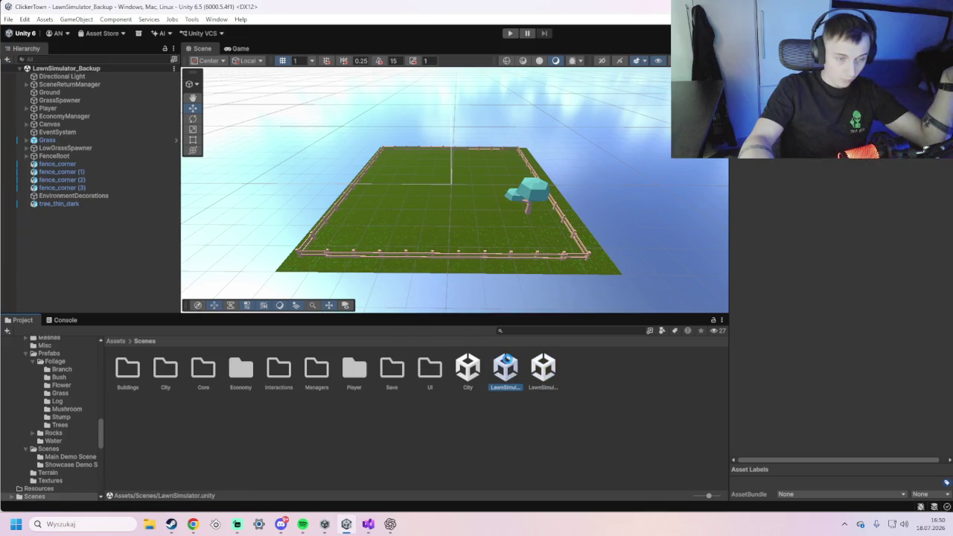
double_click(505, 365)
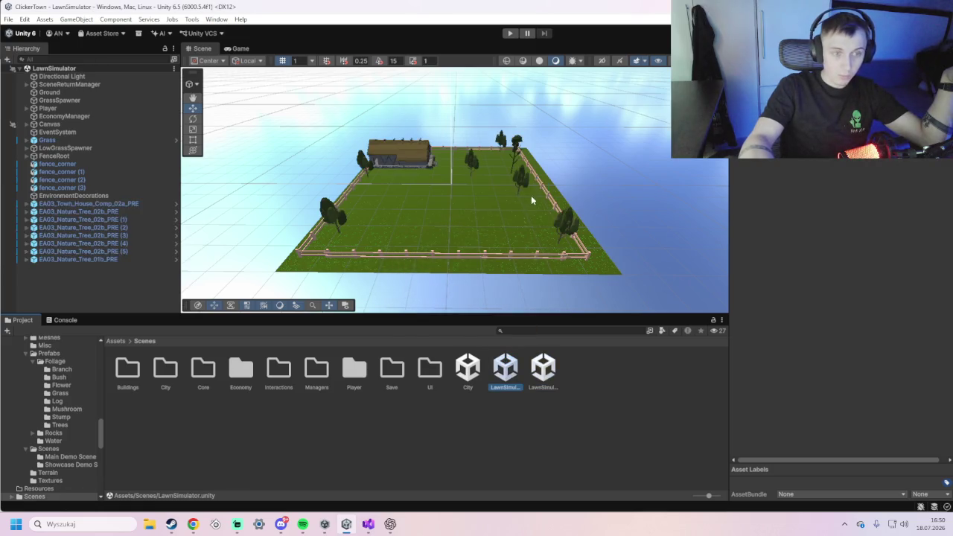
- Run Tools > ClickerTown > Build Lawn Environment in the LawnSimulator scene
click(215, 20)
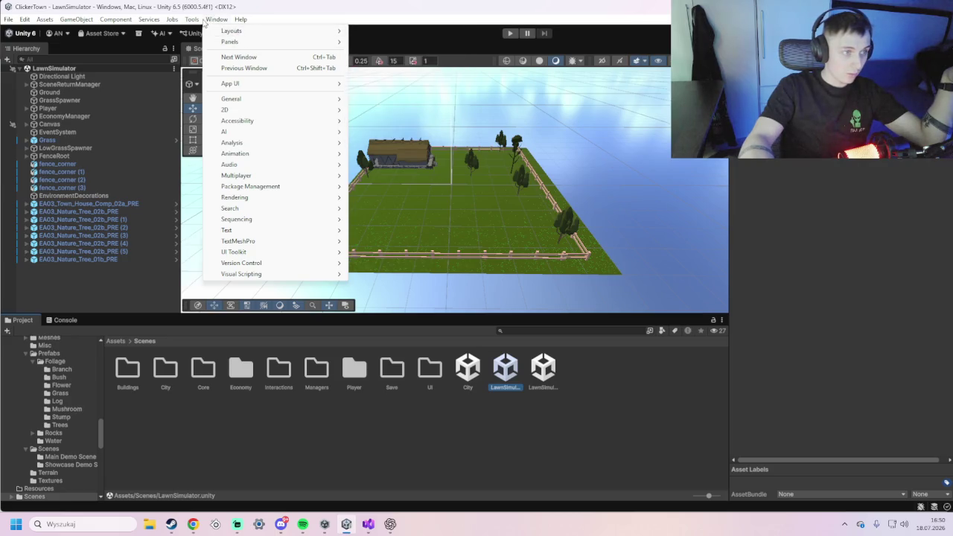
mouse_move(192, 20)
mouse_move(216, 34)
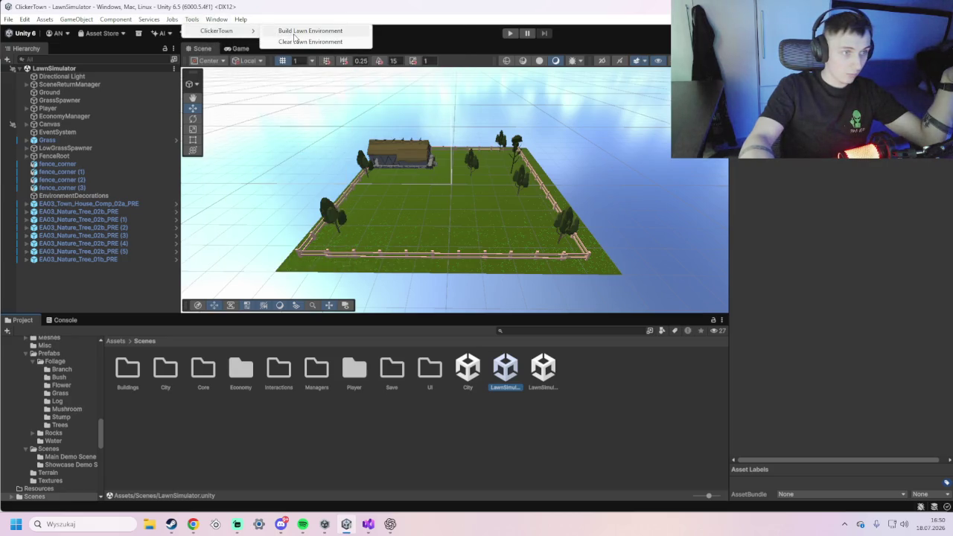
click(294, 34)
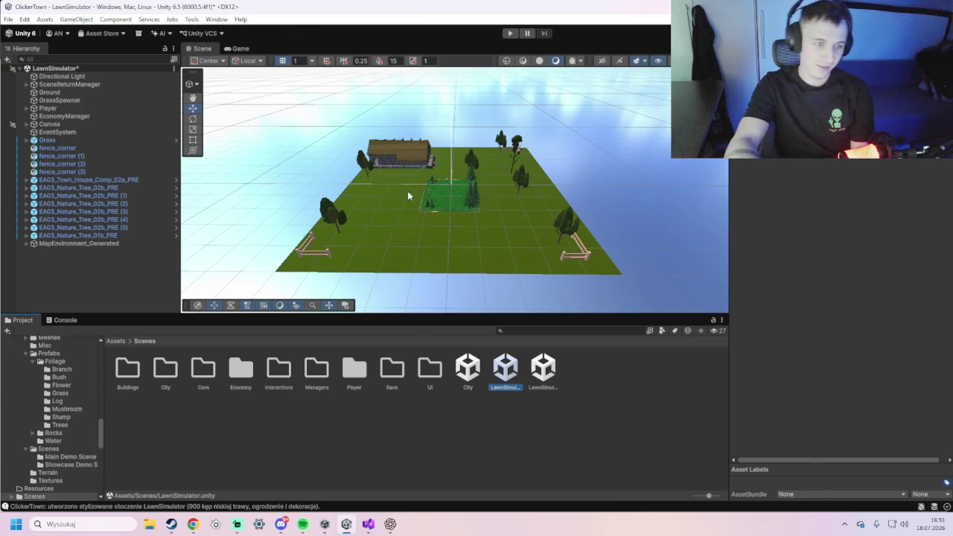
- Zoom, pan and rotate the Scene view to inspect the regenerated fenced lawn
scroll(459, 225, up, 5)
scroll(459, 225, up, 5)
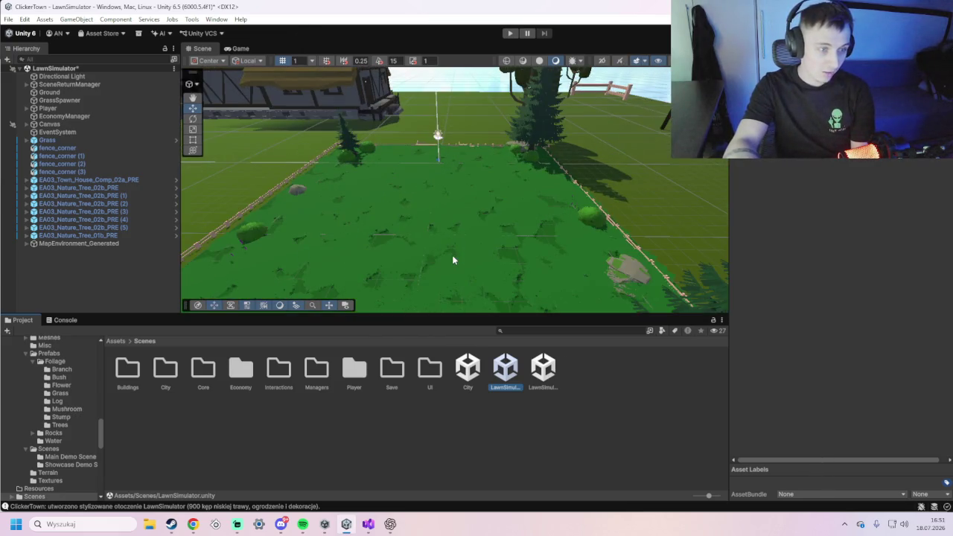
mouse_move(478, 250)
mouse_down()
mouse_move(477, 238)
mouse_move(547, 224)
mouse_move(670, 230)
mouse_move(623, 246)
mouse_move(579, 240)
mouse_move(630, 245)
mouse_move(522, 202)
mouse_move(464, 196)
mouse_move(533, 238)
mouse_move(525, 236)
mouse_up()
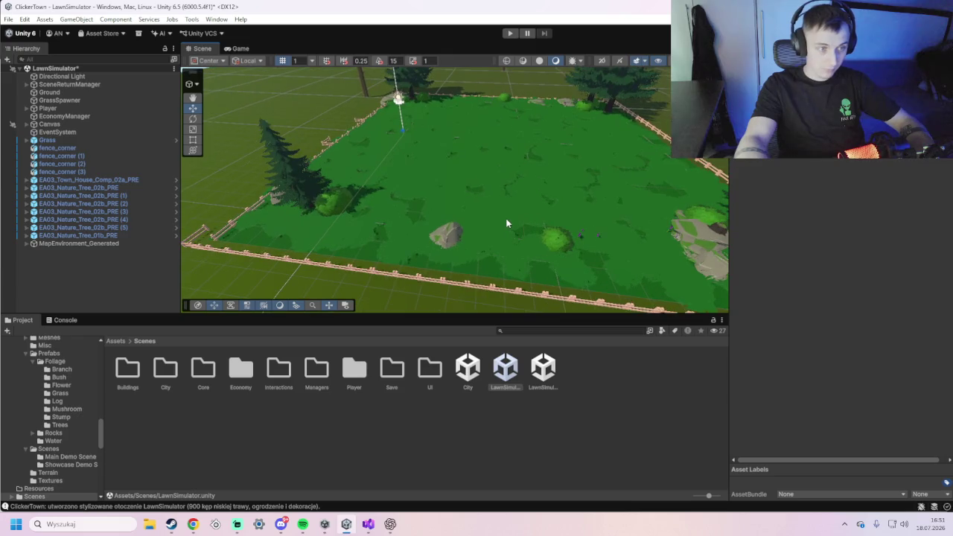
mouse_move(473, 228)
mouse_down()
mouse_move(604, 235)
mouse_move(447, 249)
mouse_move(547, 206)
mouse_move(484, 241)
mouse_move(482, 253)
mouse_up()
scroll(464, 245, down, 10)
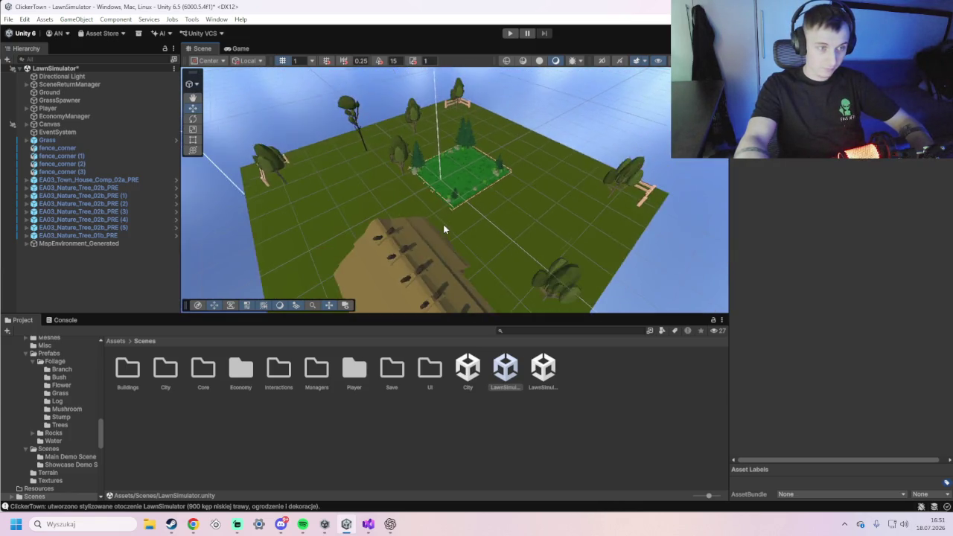
scroll(445, 223, down, 5)
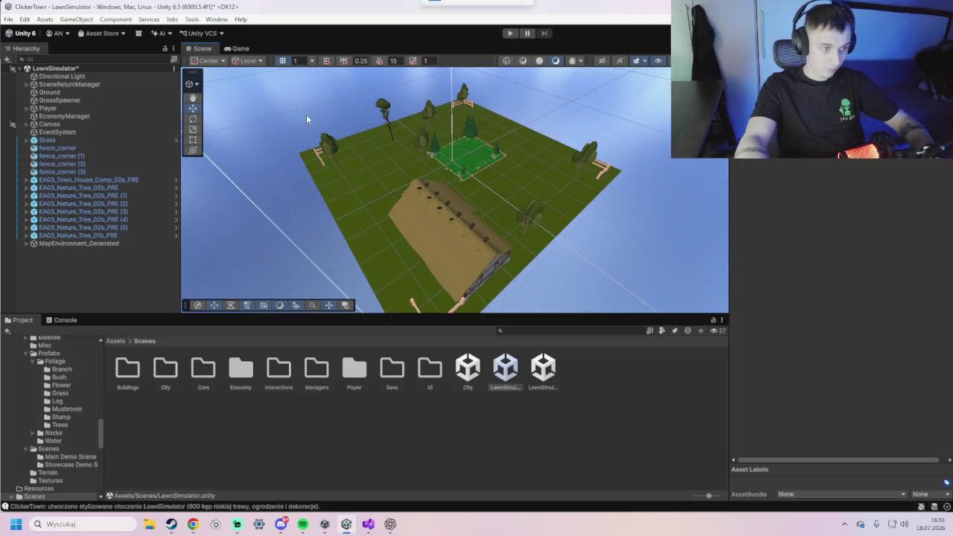
- Capture two Snipping Tool screenshots of the map, then show the Tools menu's ClickerTown item
key(super+shift+s)
mouse_move(257, 123)
mouse_down()
mouse_move(660, 231)
mouse_move(475, 183)
mouse_move(397, 140)
mouse_up()
scroll(354, 121, down, 5)
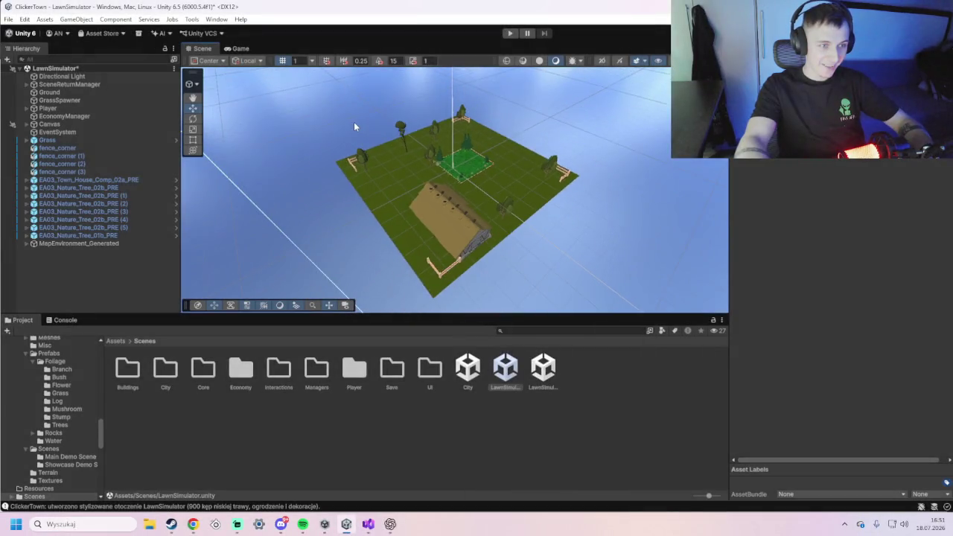
key(super+shift+s)
mouse_move(295, 75)
mouse_down()
mouse_move(645, 298)
mouse_move(626, 287)
mouse_up()
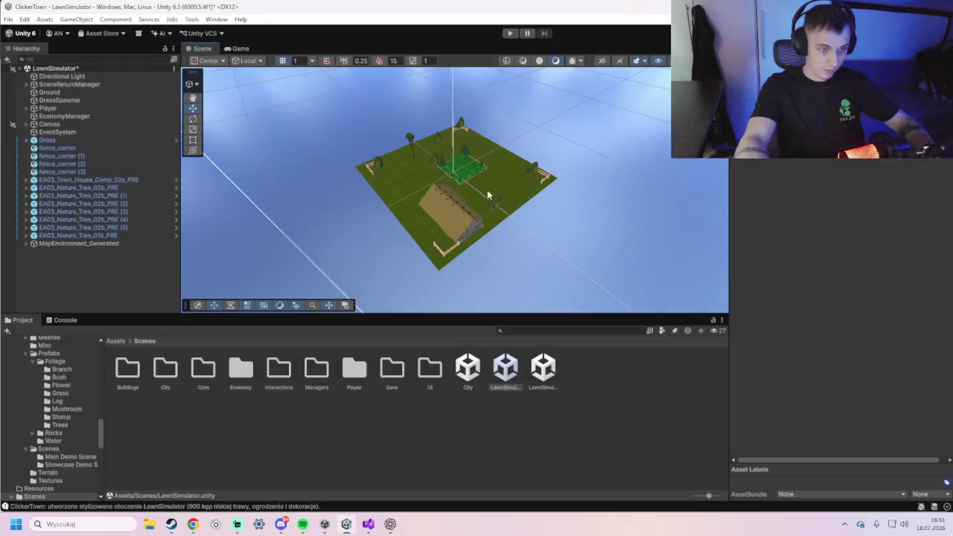
scroll(491, 197, up, 6)
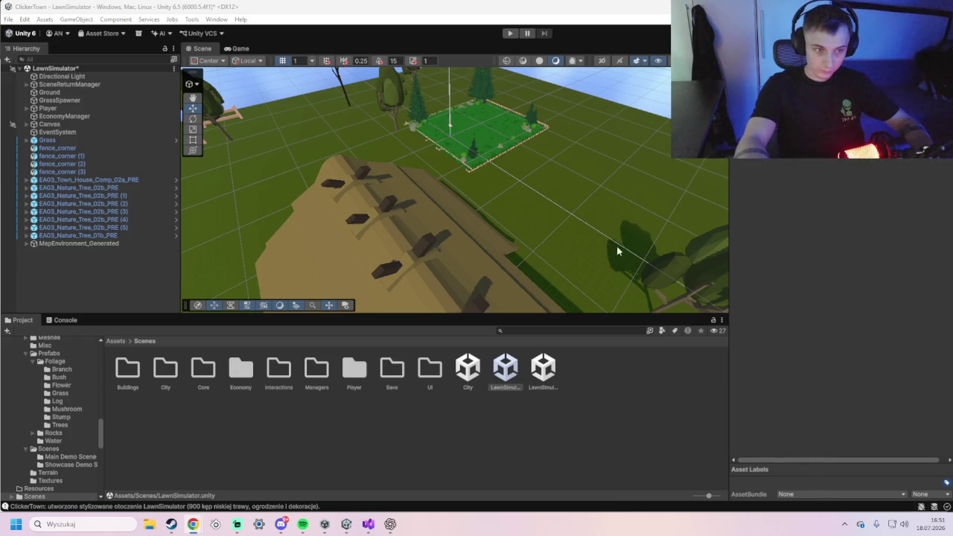
scroll(622, 246, down, 5)
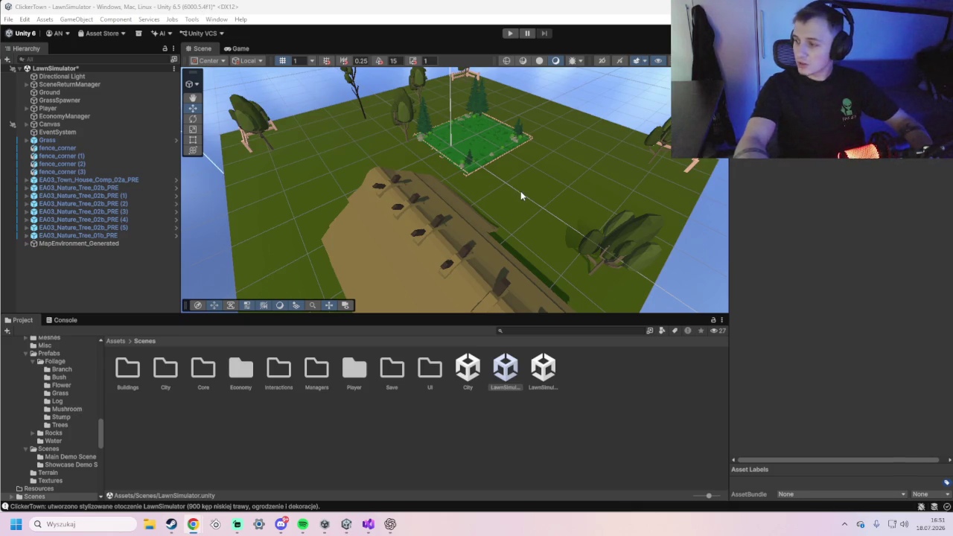
click(191, 20)
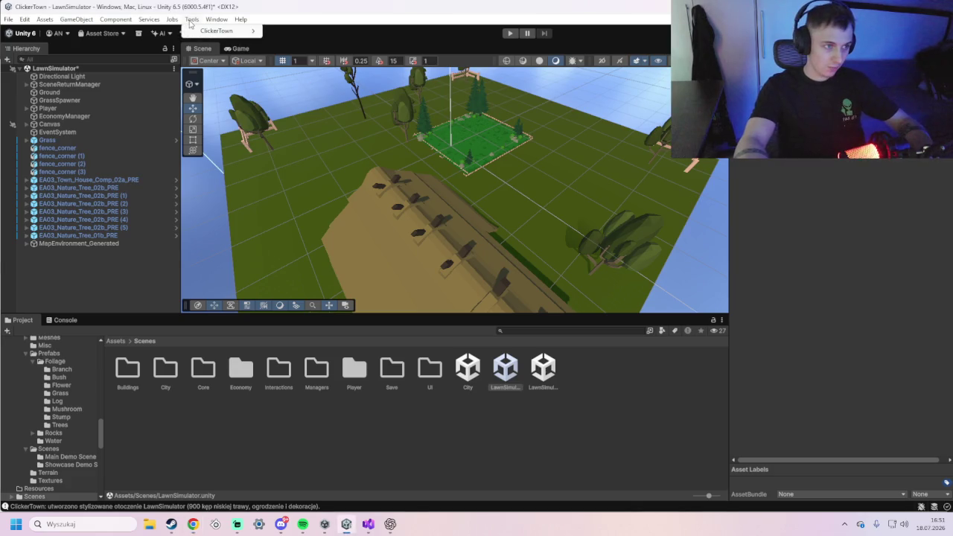
- Clear the generated lawn environment from the Tools > ClickerTown menu
mouse_move(203, 31)
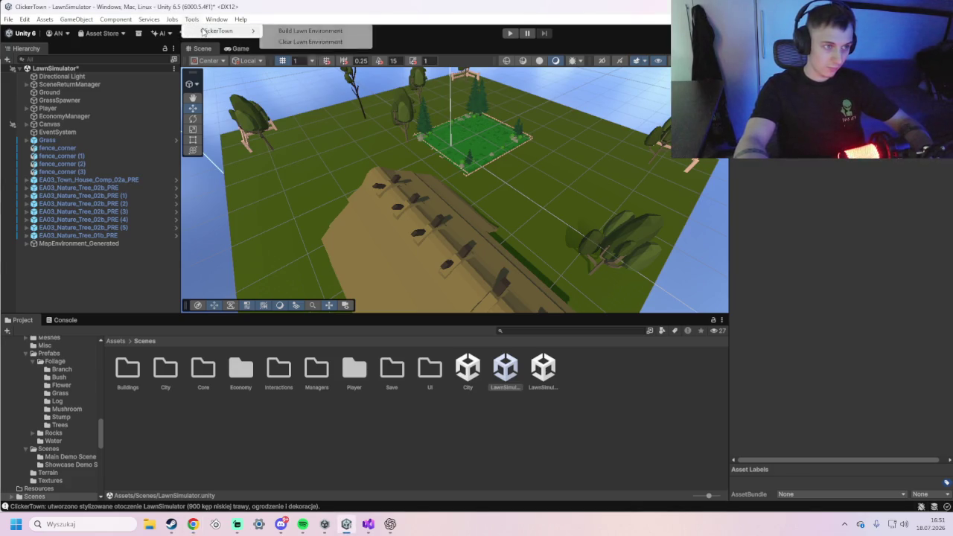
click(285, 42)
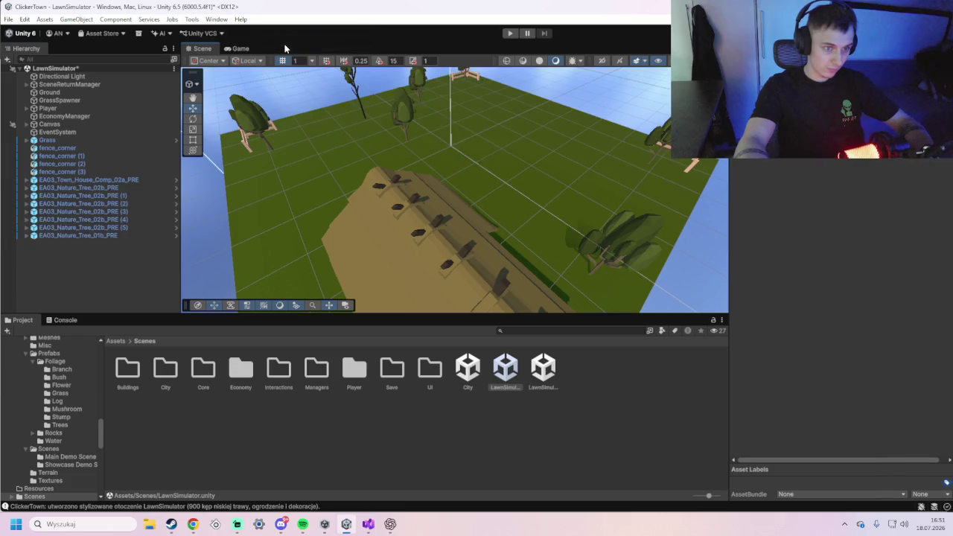
click(216, 19)
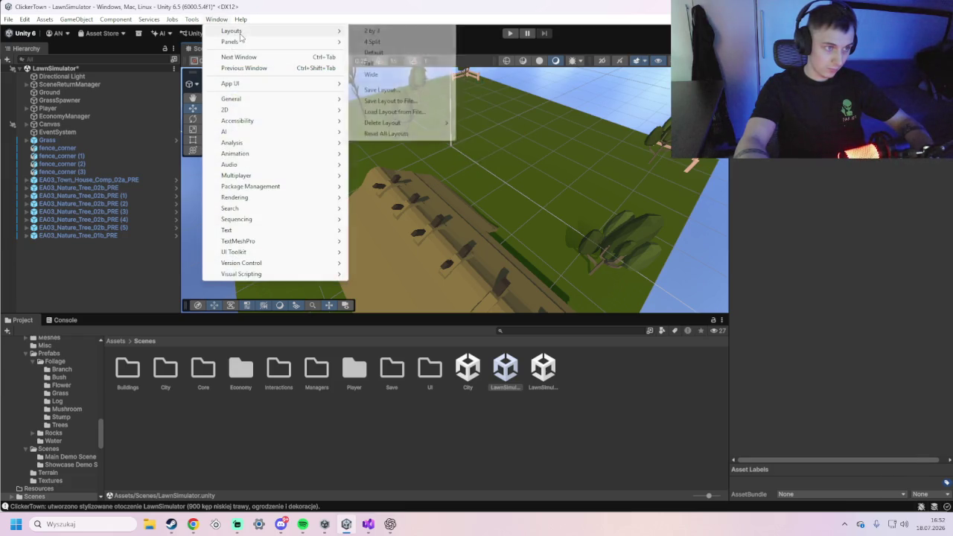
click(216, 19)
click(192, 20)
- Run Build Lawn Environment again, zoom in on the new lawn, and start Play mode
mouse_move(224, 32)
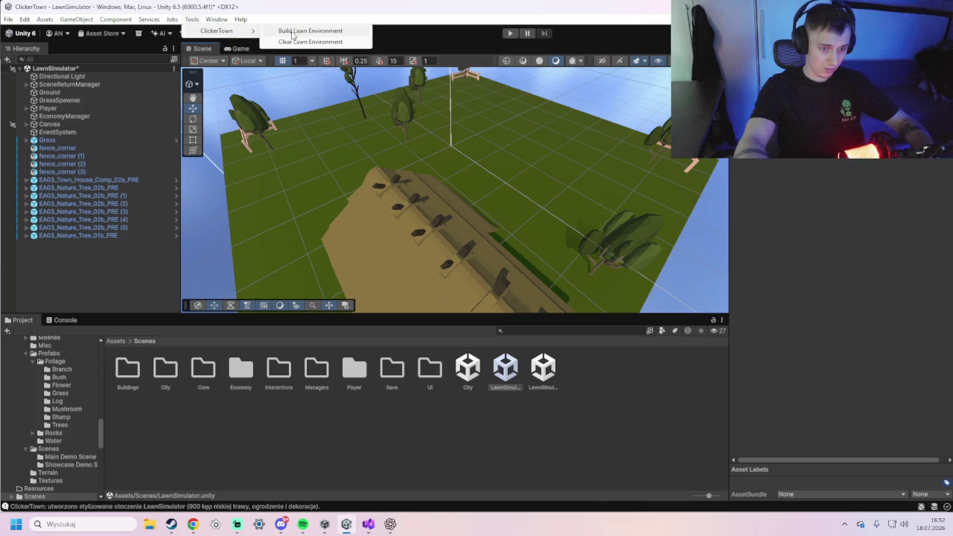
click(293, 32)
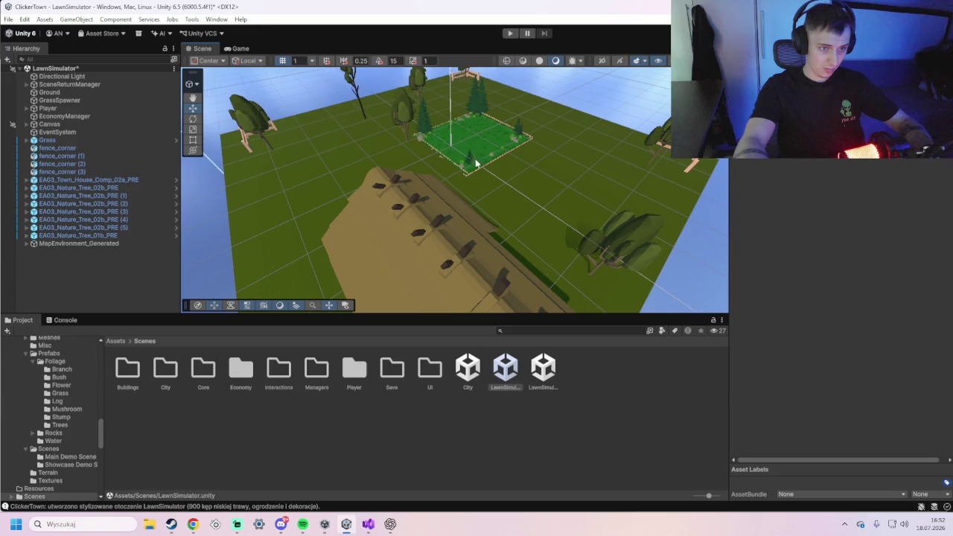
scroll(475, 163, up, 6)
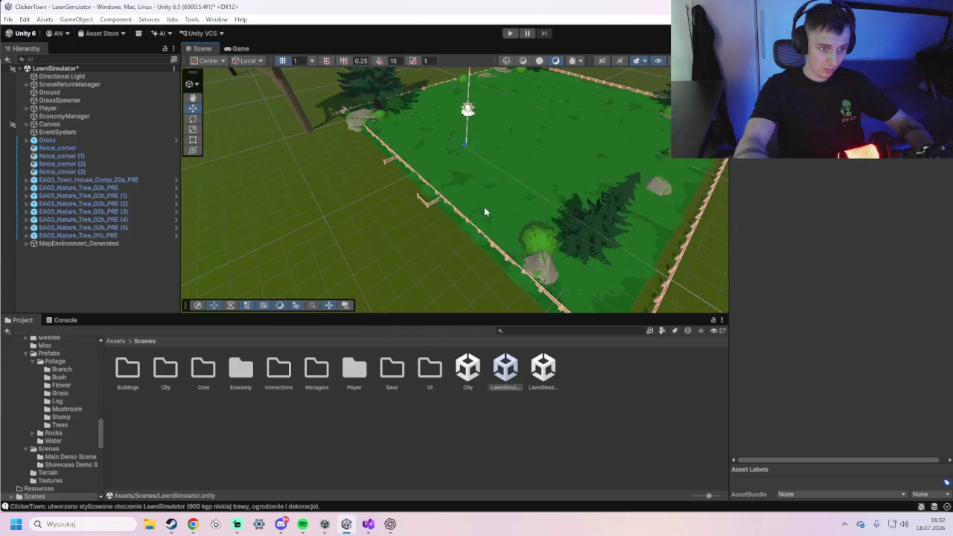
scroll(485, 213, up, 3)
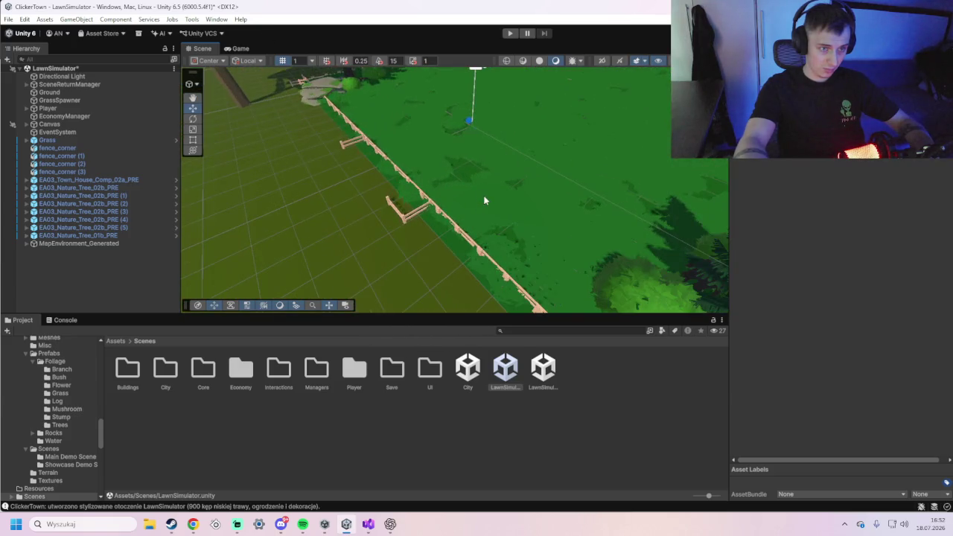
click(510, 32)
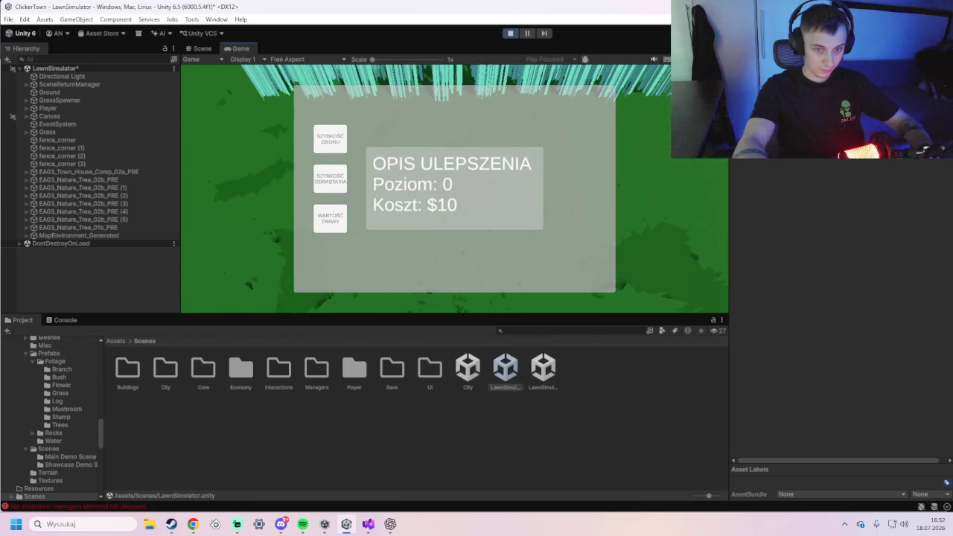
- Leave the lawn game for the City scene with Escape, then stop the play-test
key(Escape)
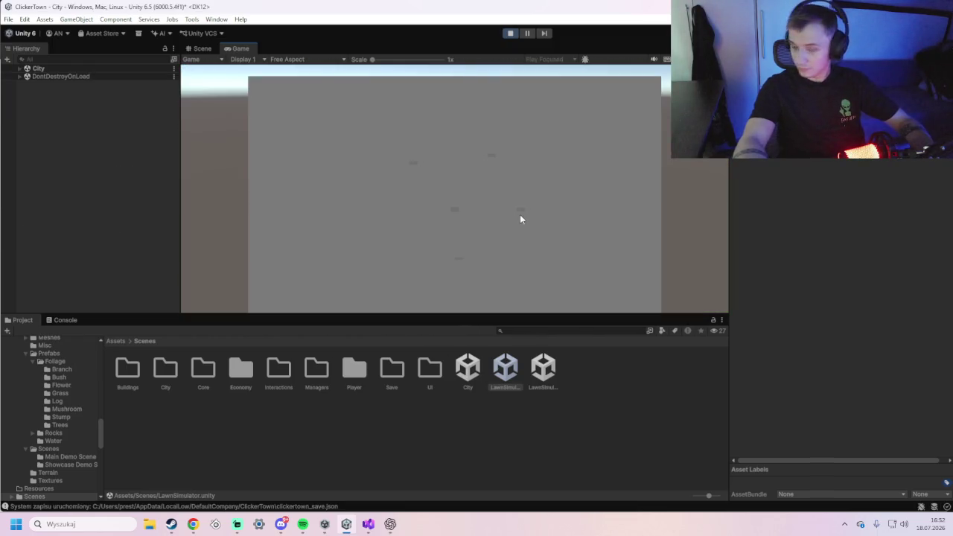
click(511, 33)
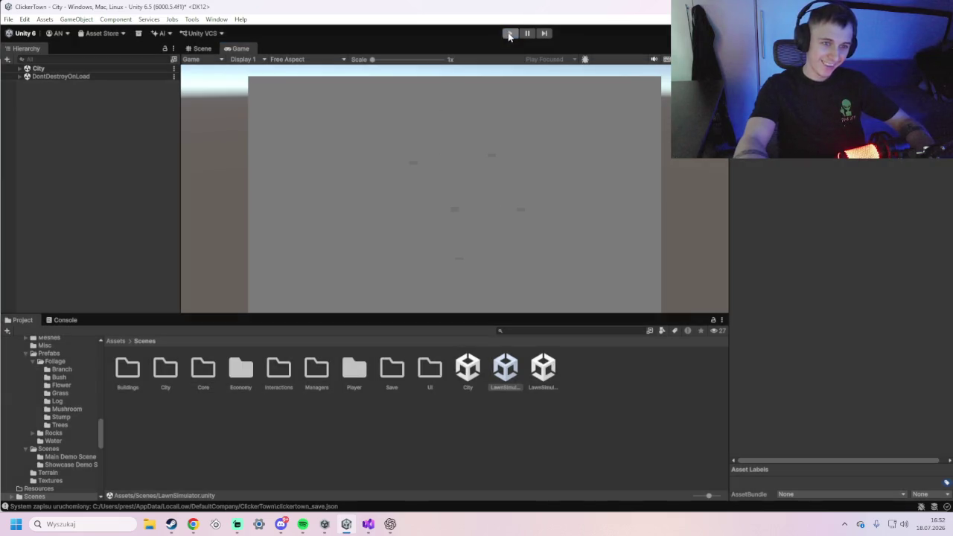
scroll(472, 164, down, 5)
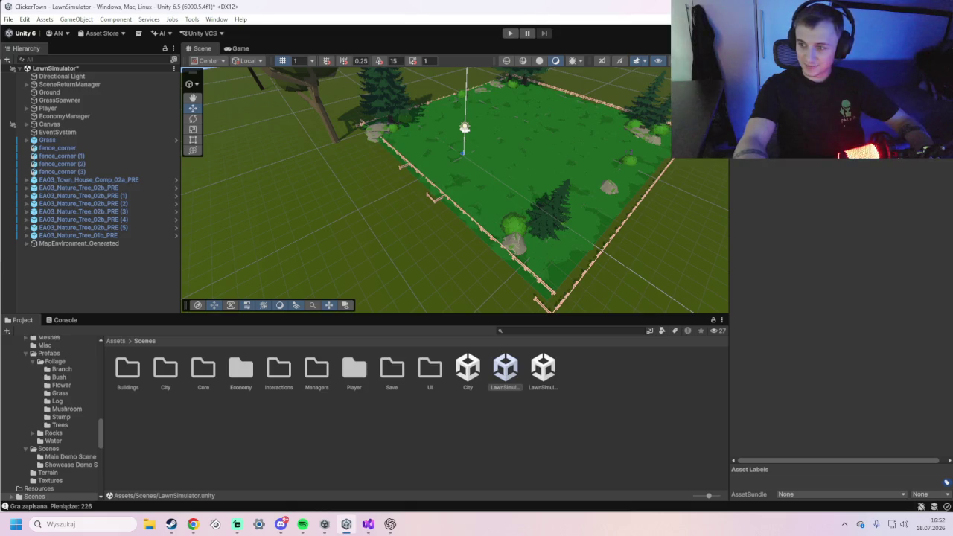
scroll(654, 288, down, 2)
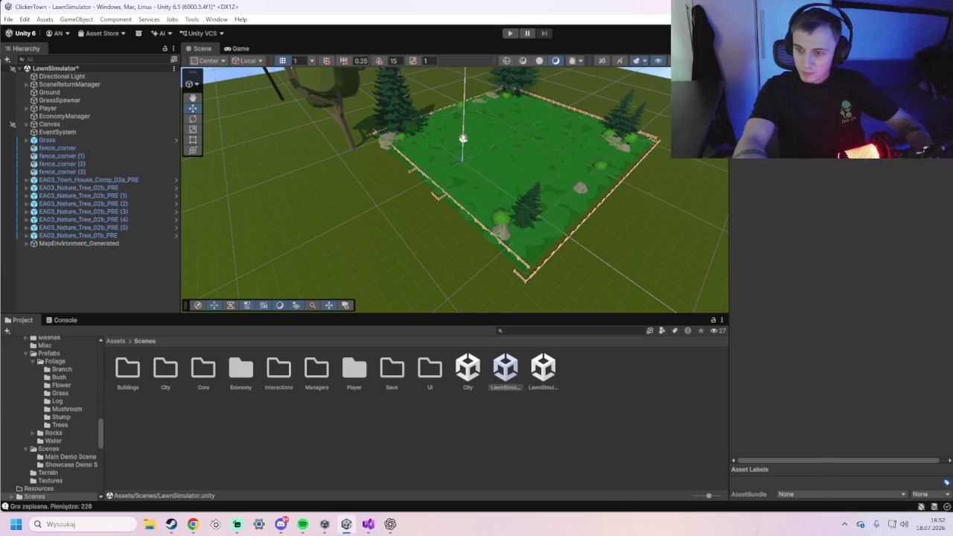
- Select the Player and clear the generated lawn environment via Tools > ClickerTown
click(95, 110)
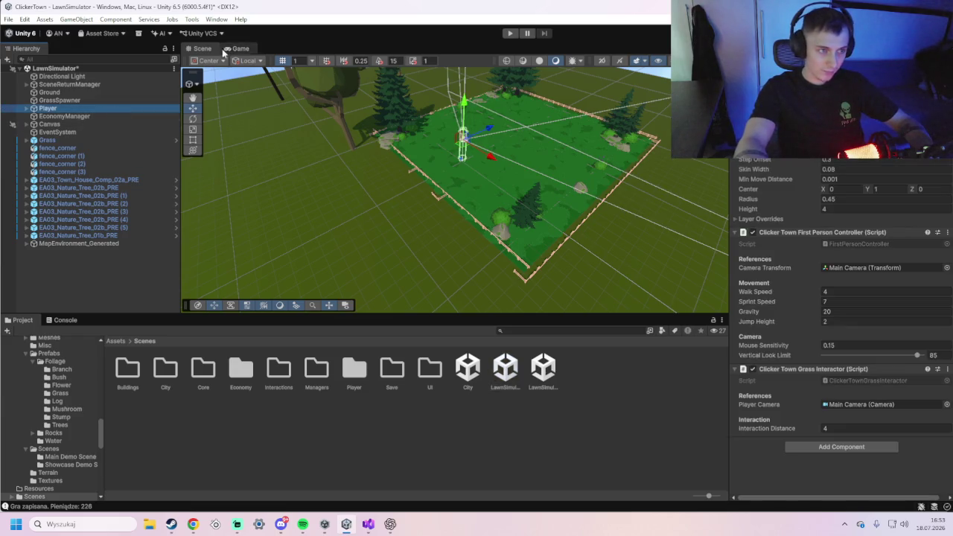
click(197, 21)
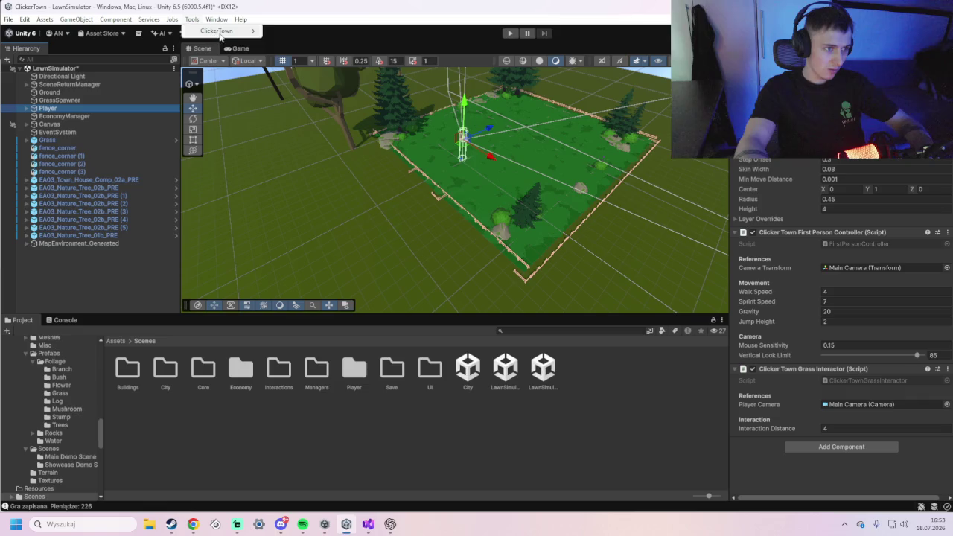
mouse_move(224, 32)
click(292, 42)
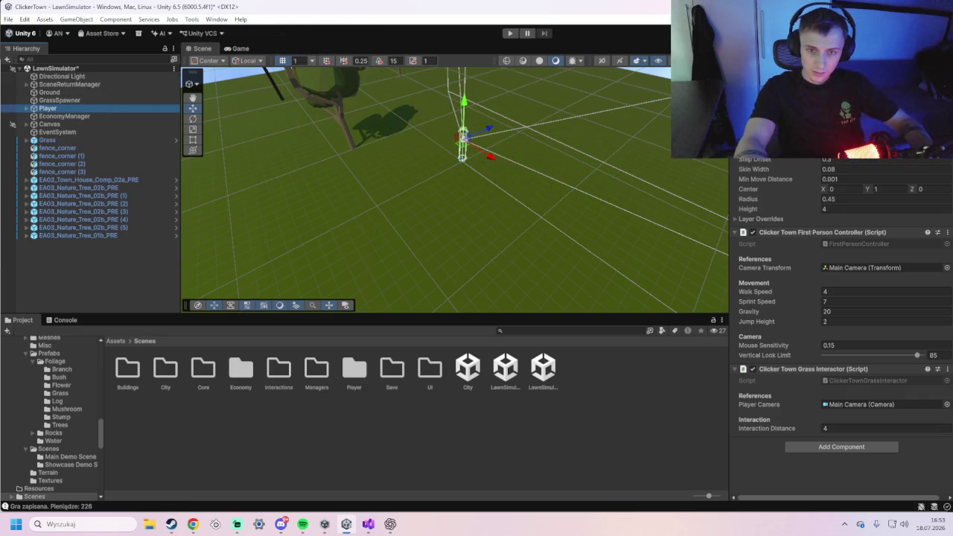
- Set the Player capsule Height to 2, frame the Player, and select its child Main Camera
click(841, 209)
text(2)
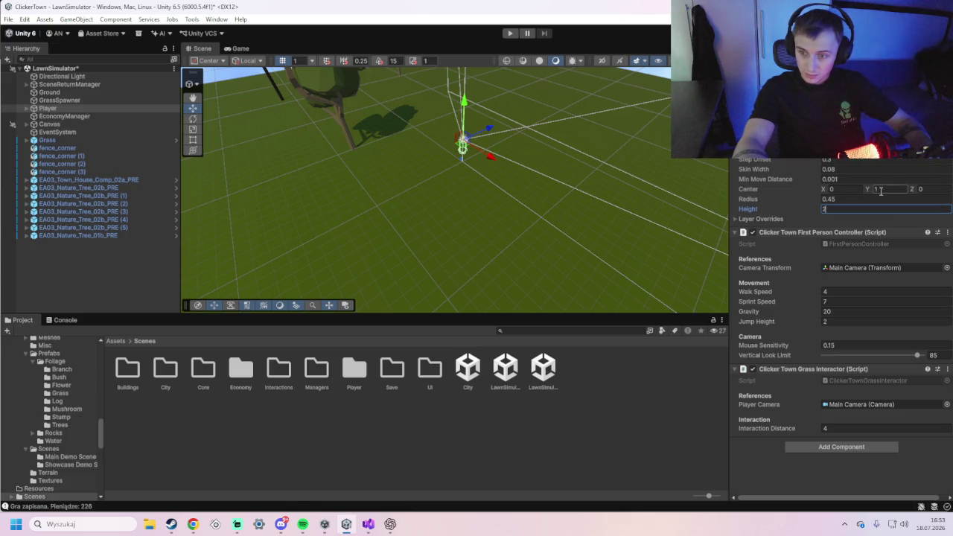
click(570, 184)
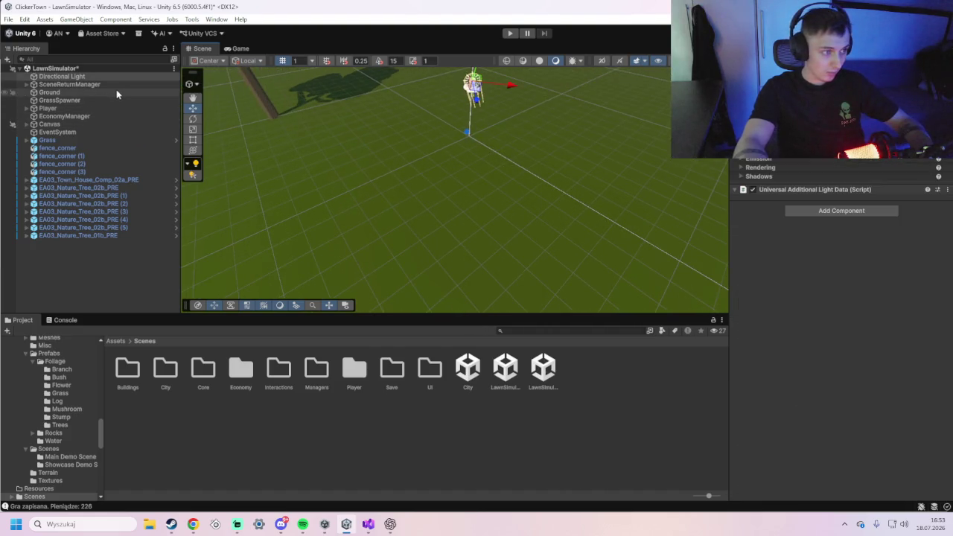
click(105, 110)
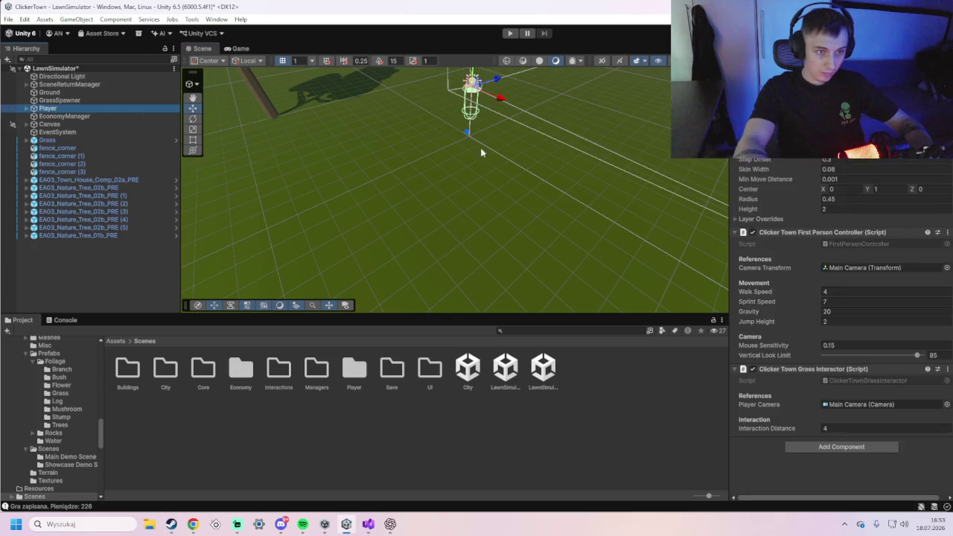
key(f)
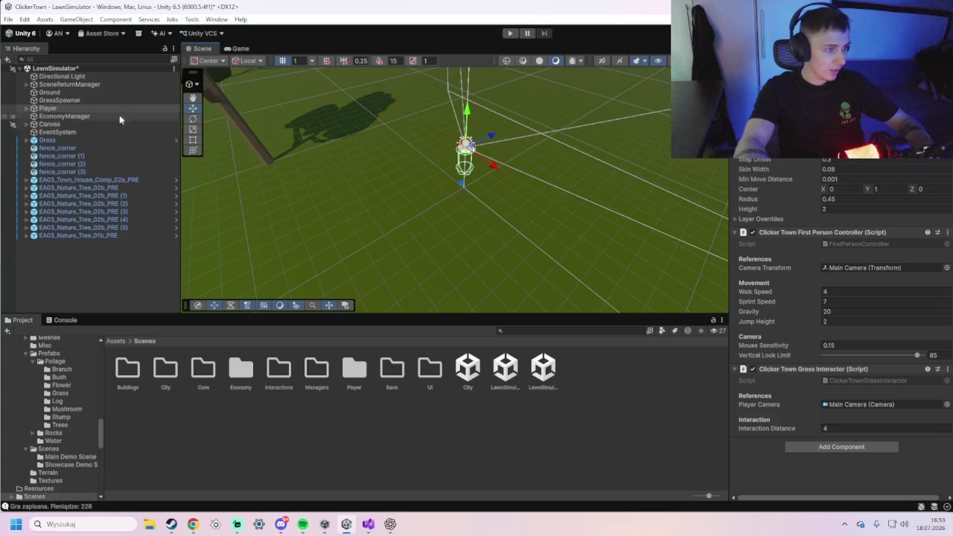
click(26, 109)
click(43, 117)
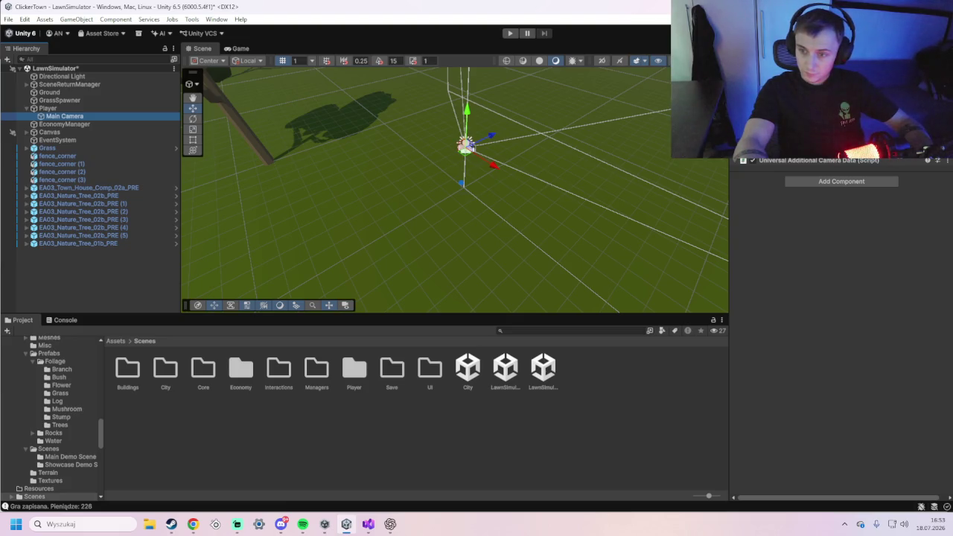
- Review the Main Camera's Projection settings in the Inspector, then enter Play mode
scroll(841, 239, up, 3)
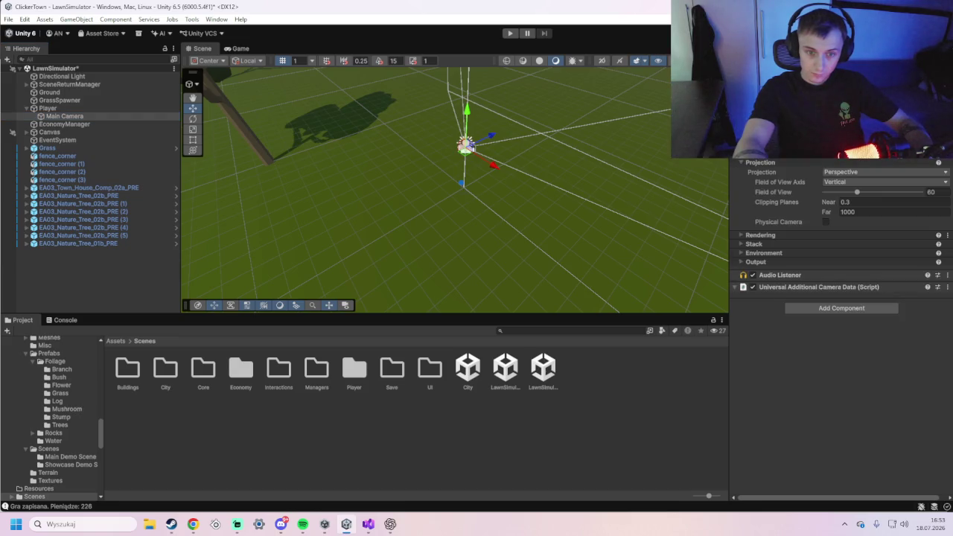
scroll(842, 238, down, 3)
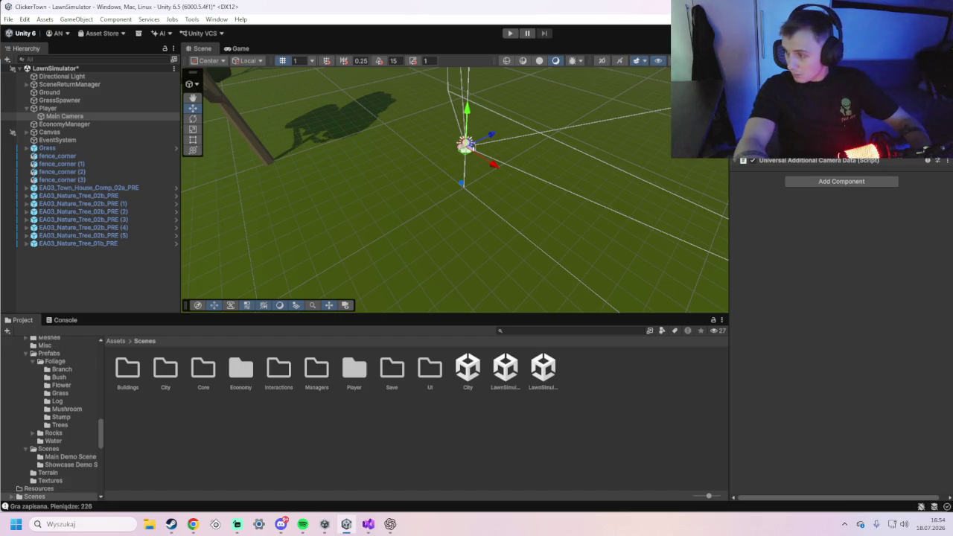
click(510, 34)
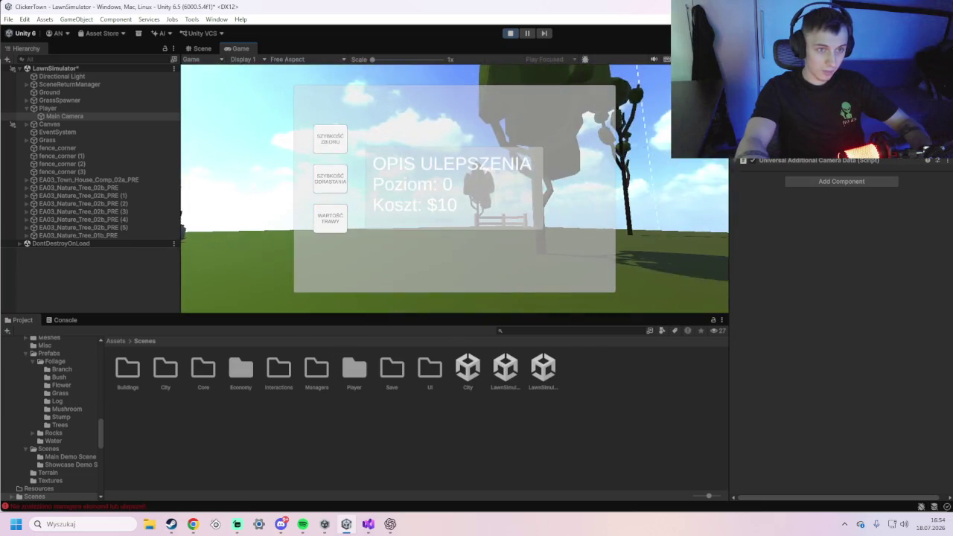
- Exit Play mode with Ctrl+P, run Build Lawn Environment, and start play-testing again
key(ctrl+p)
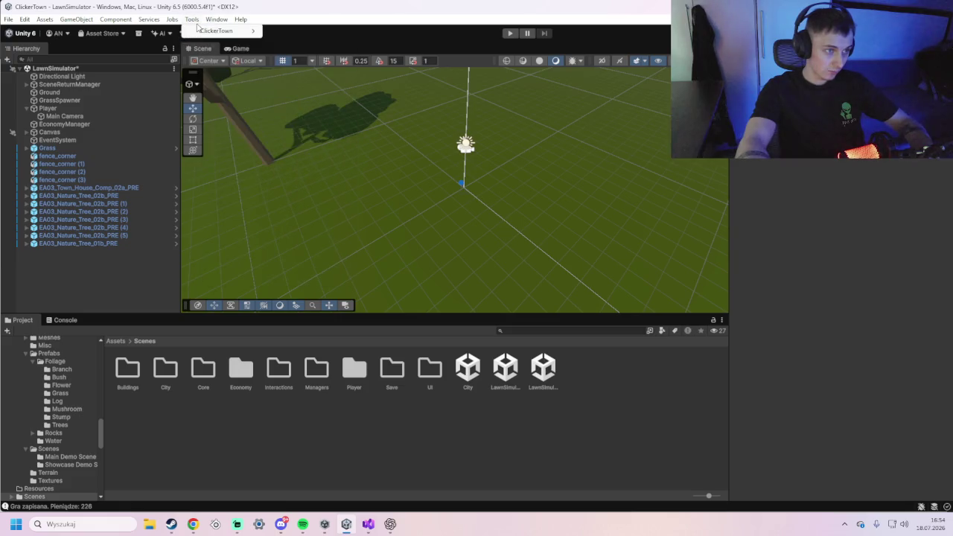
click(300, 33)
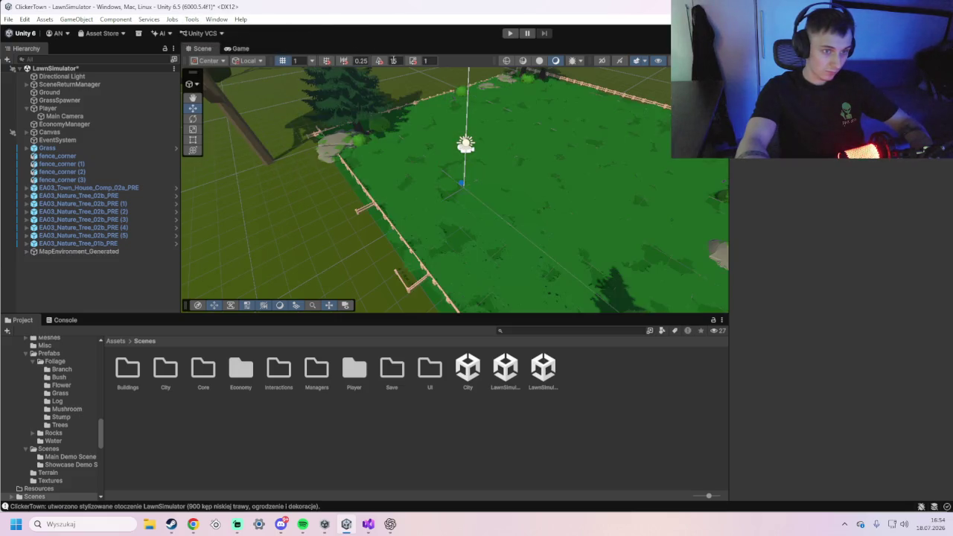
click(510, 33)
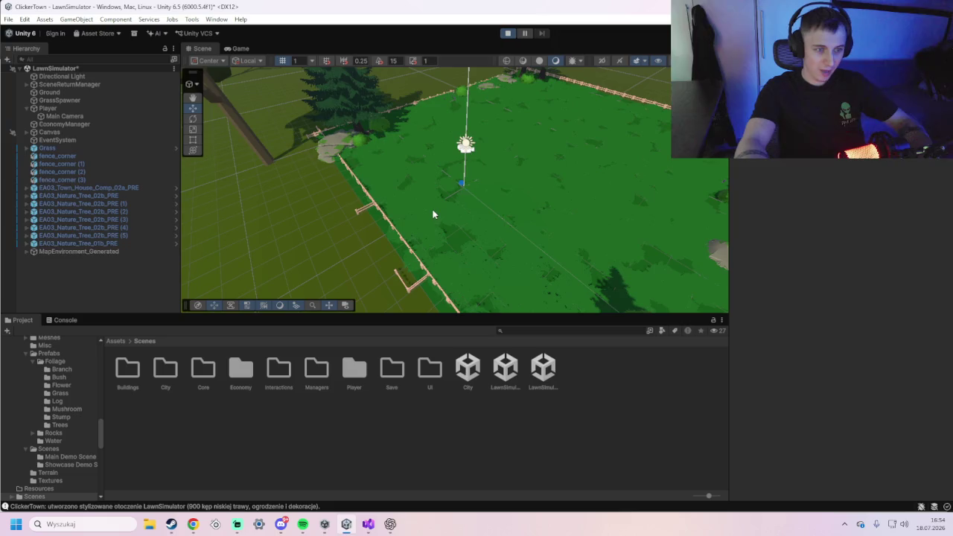
- Walk along the fence toward the trees and open grass, looking down, then stop Play mode
key(w)
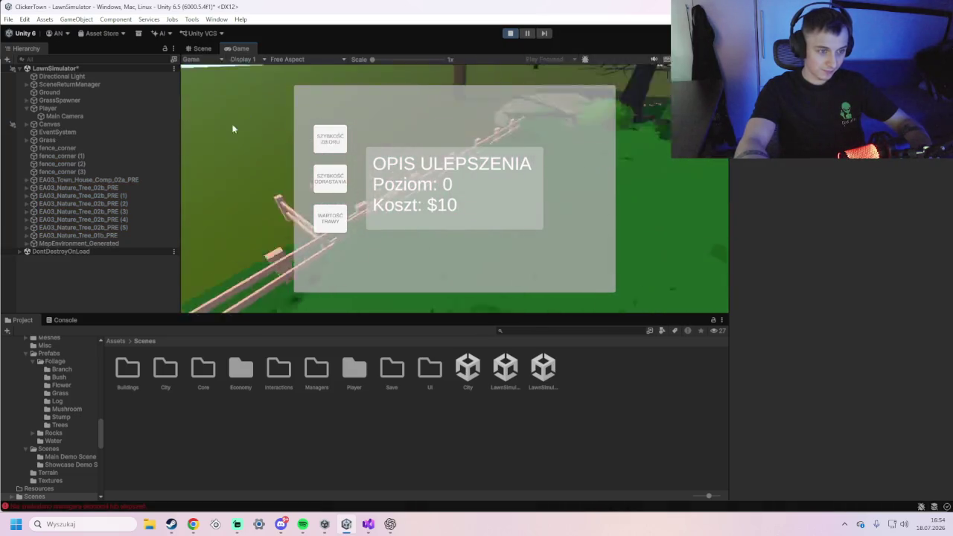
key(w)
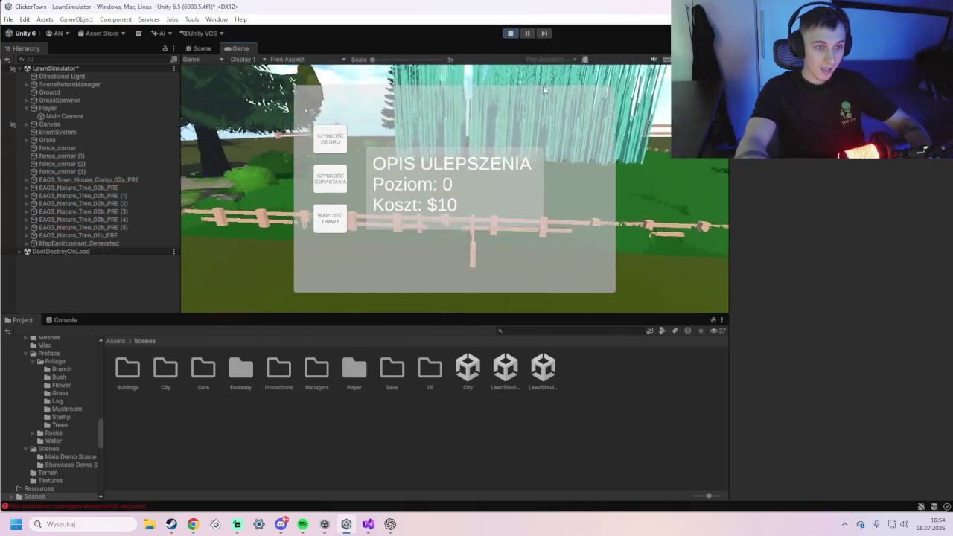
mouse_move(482, 85)
mouse_down()
mouse_move(522, 93)
mouse_move(533, 114)
mouse_move(616, 132)
mouse_up()
key(w)
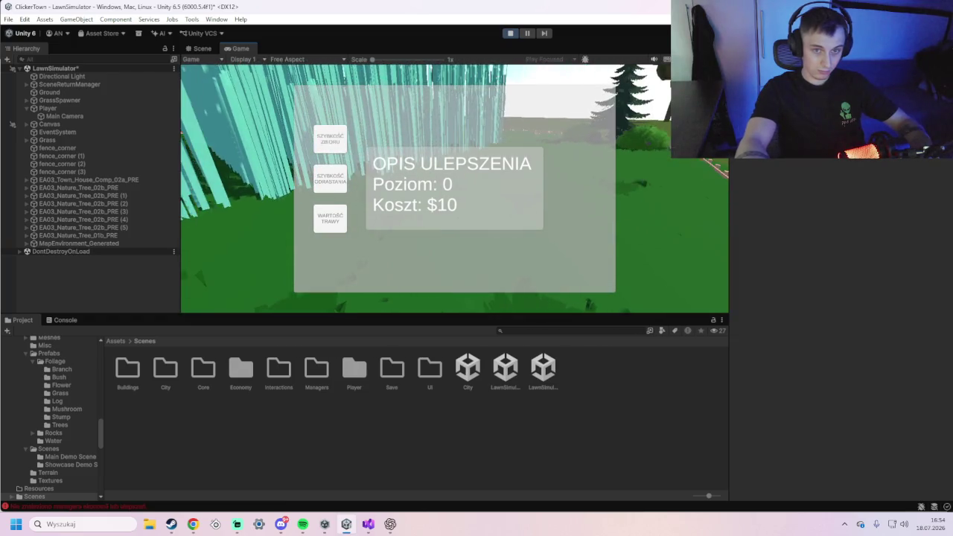
click(511, 33)
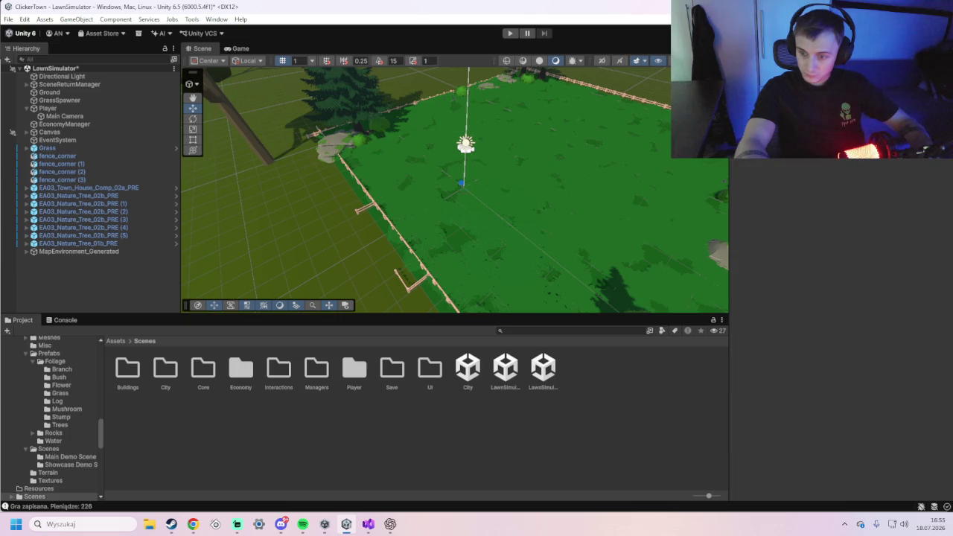
- Select Ground to inspect its Mesh Renderer, Mesh Collider and Terrain Grass material
click(292, 230)
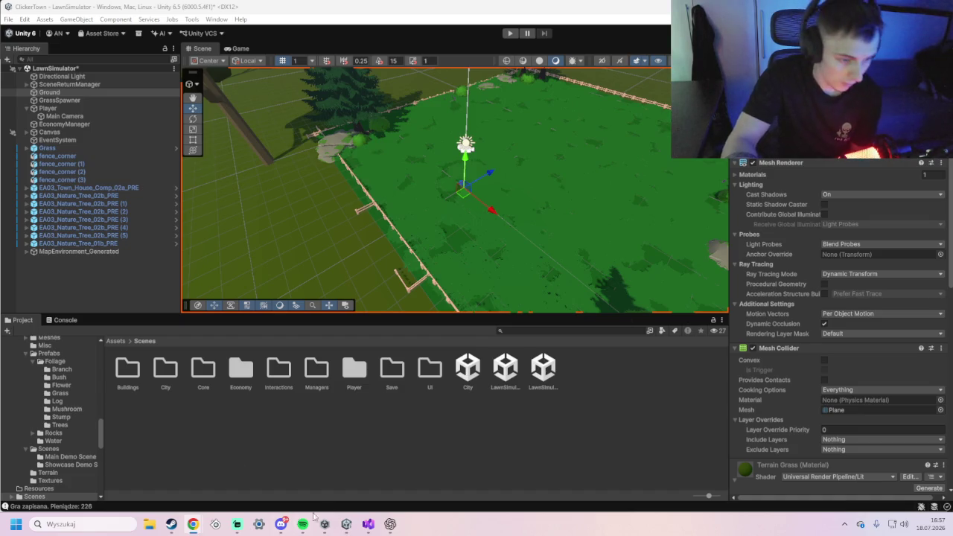
- In the Codex chat, set approval to 'Zatwierdź za mnie' and send the generator improvement request
click(390, 525)
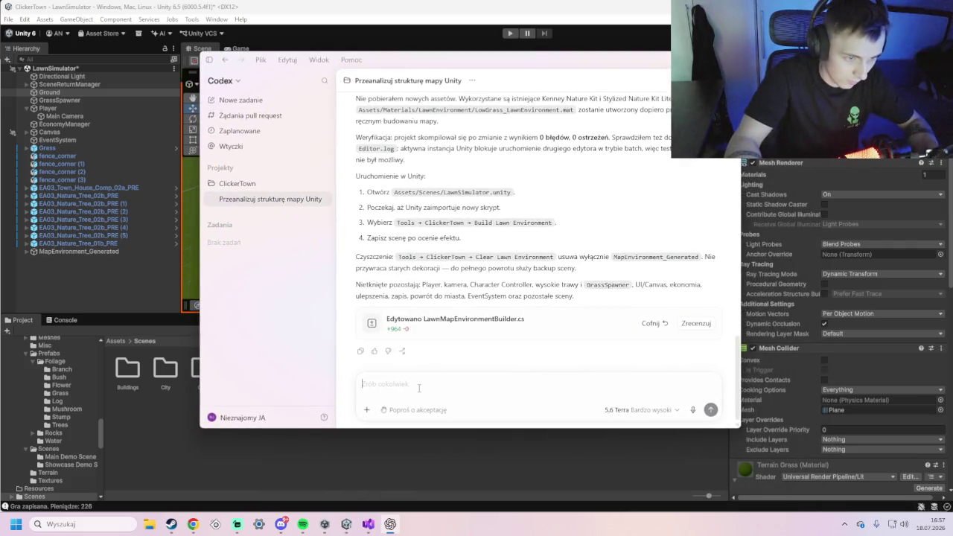
click(415, 410)
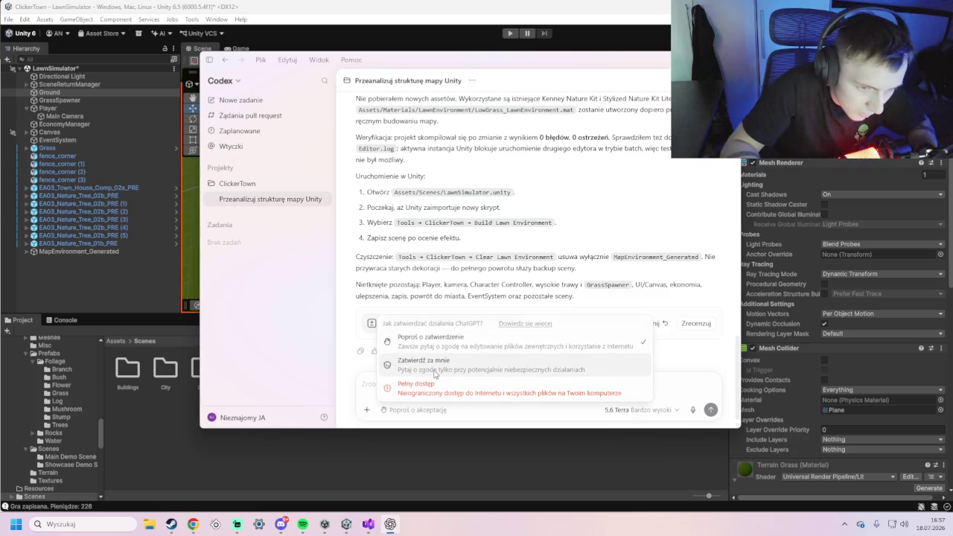
click(435, 373)
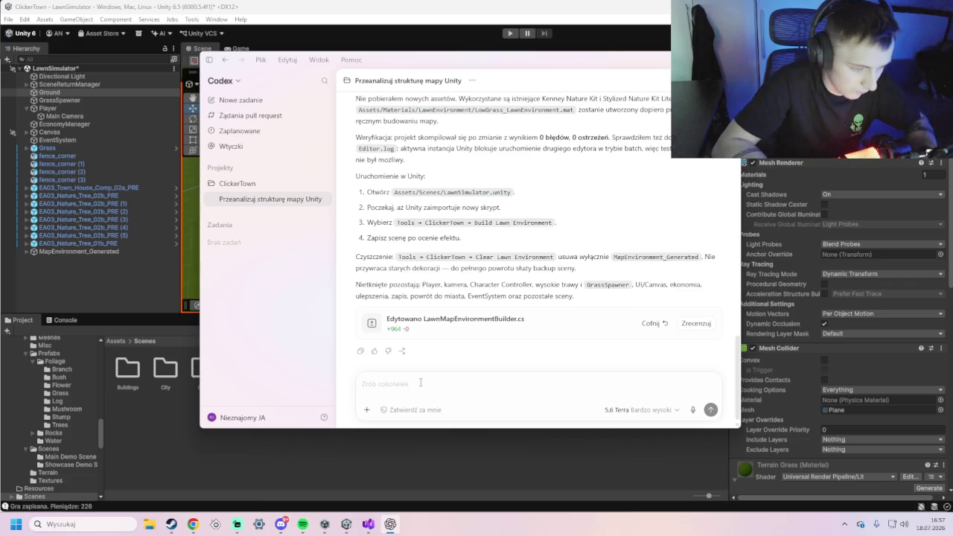
key(Return)
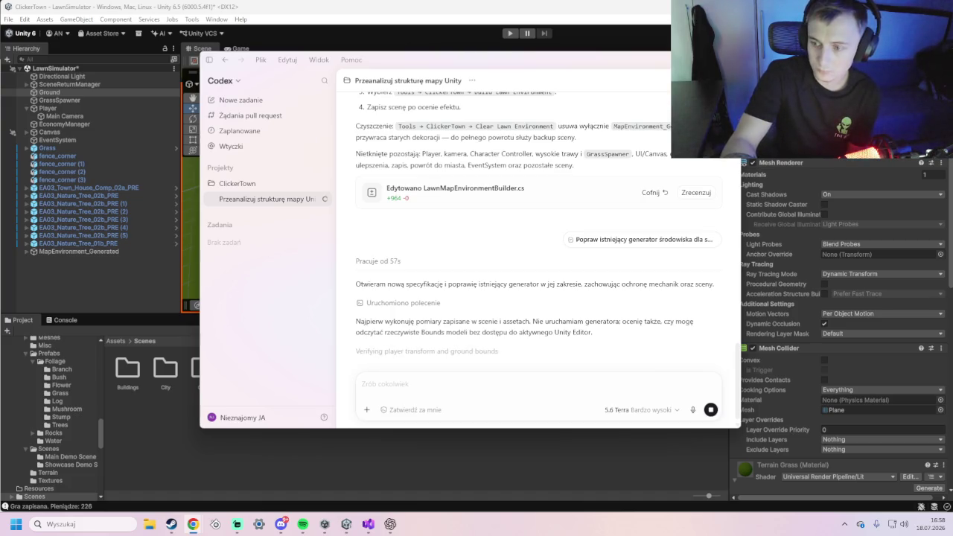
key(alt+Tab)
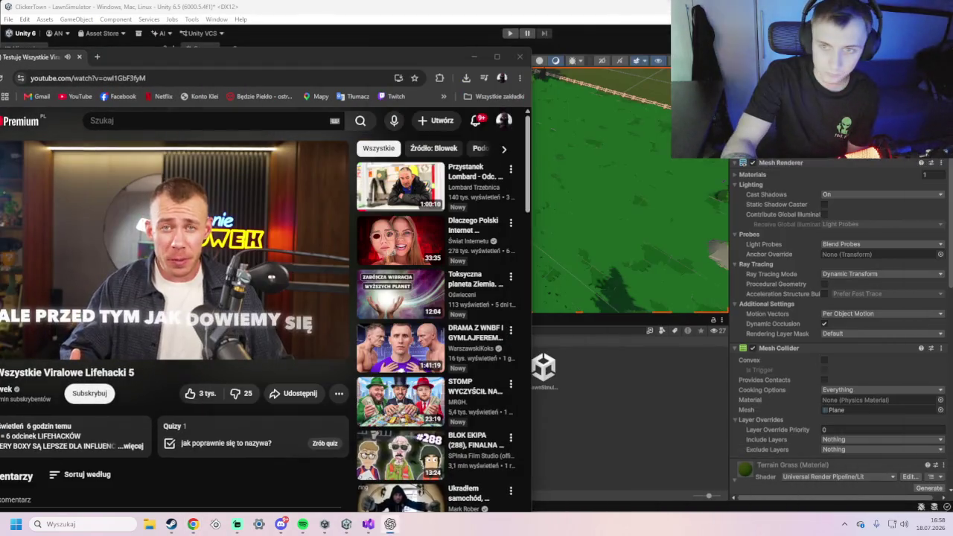
- Maximize Chrome and play 'Testuję Wszystkie Viralowe Lifehacki 5' fullscreen
key(super+Up)
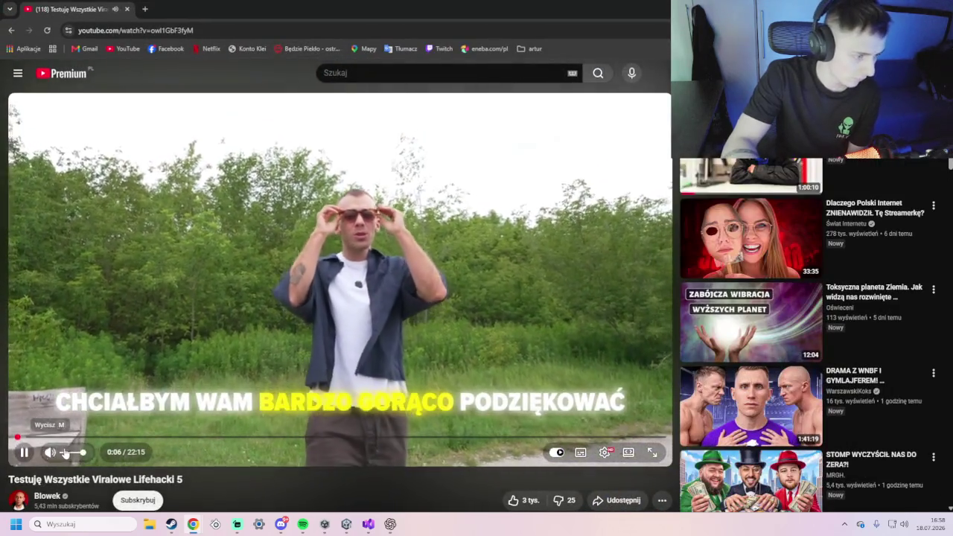
double_click(159, 332)
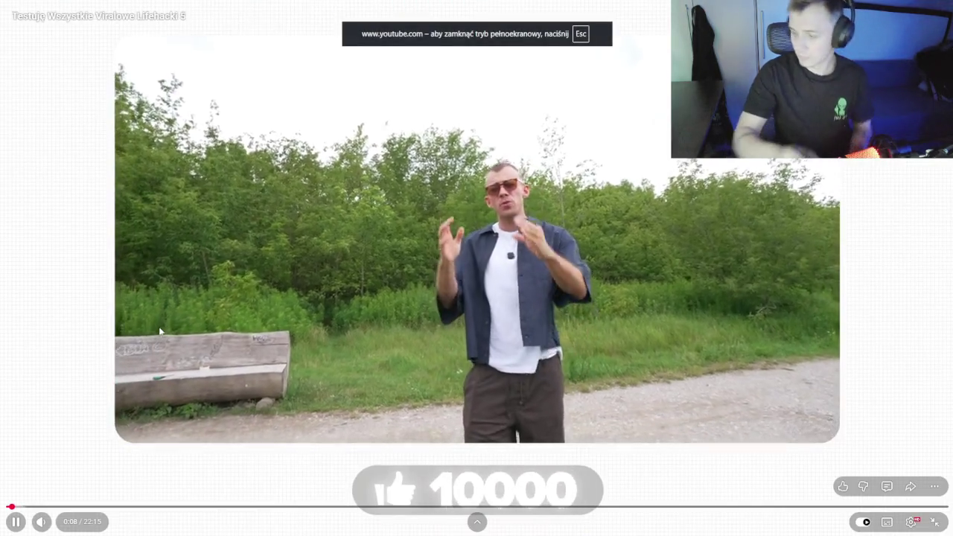
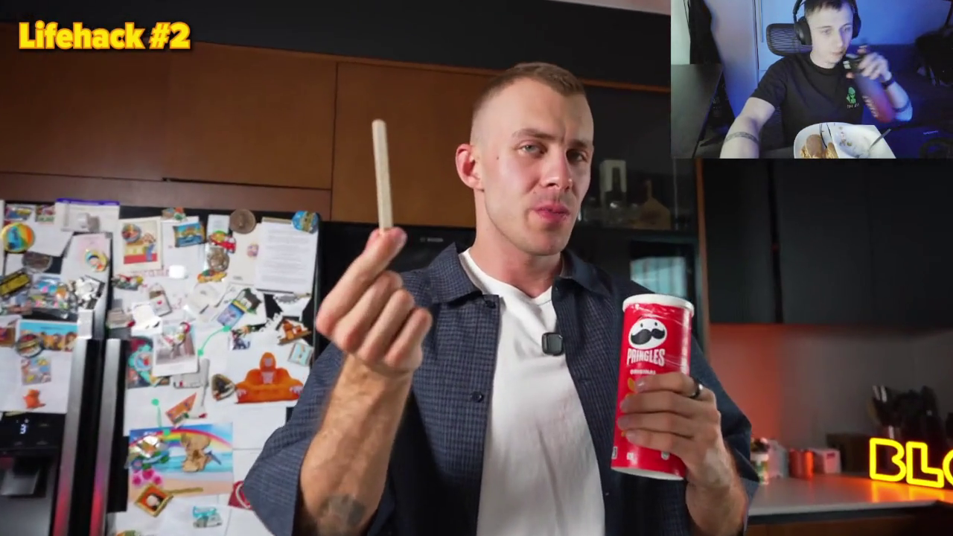
- Pause and then resume the lifehack video
mouse_move(637, 286)
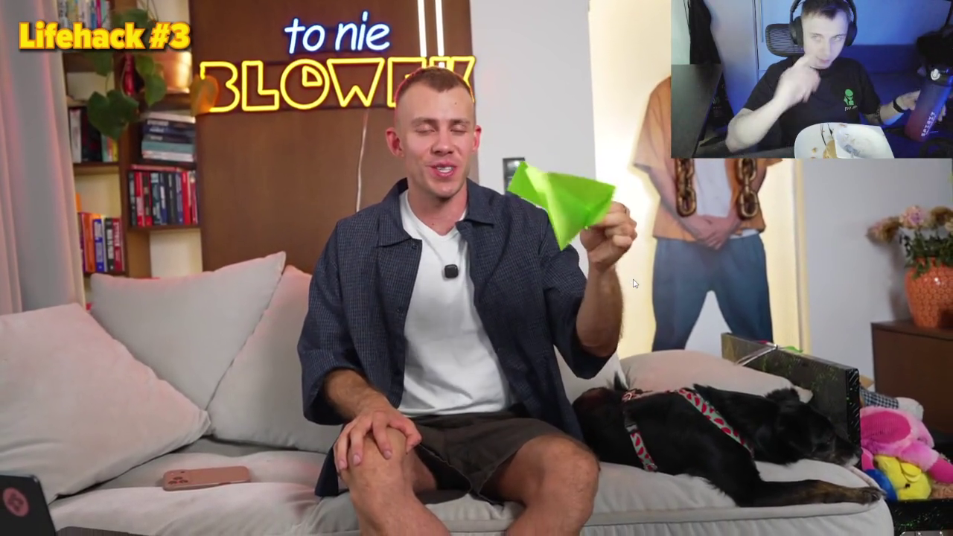
click(607, 243)
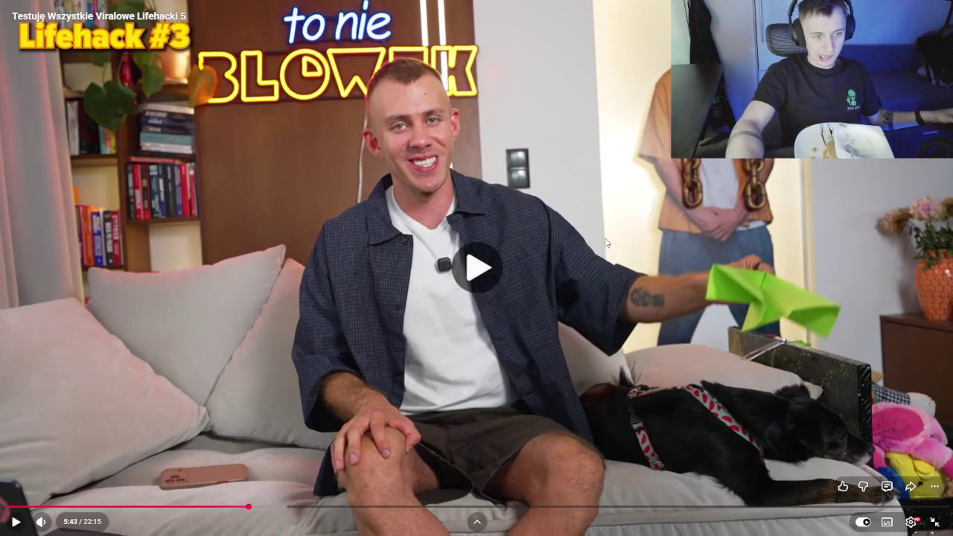
click(606, 239)
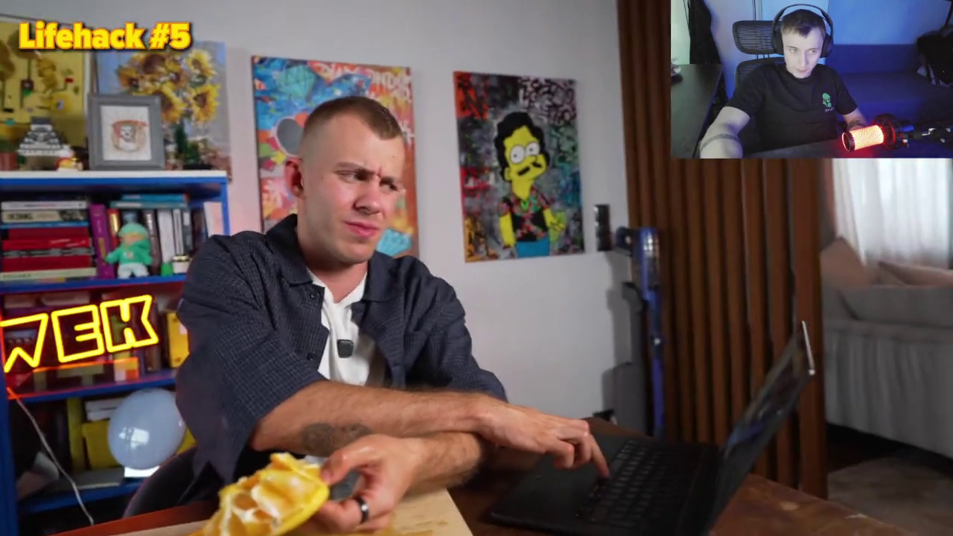
mouse_move(666, 361)
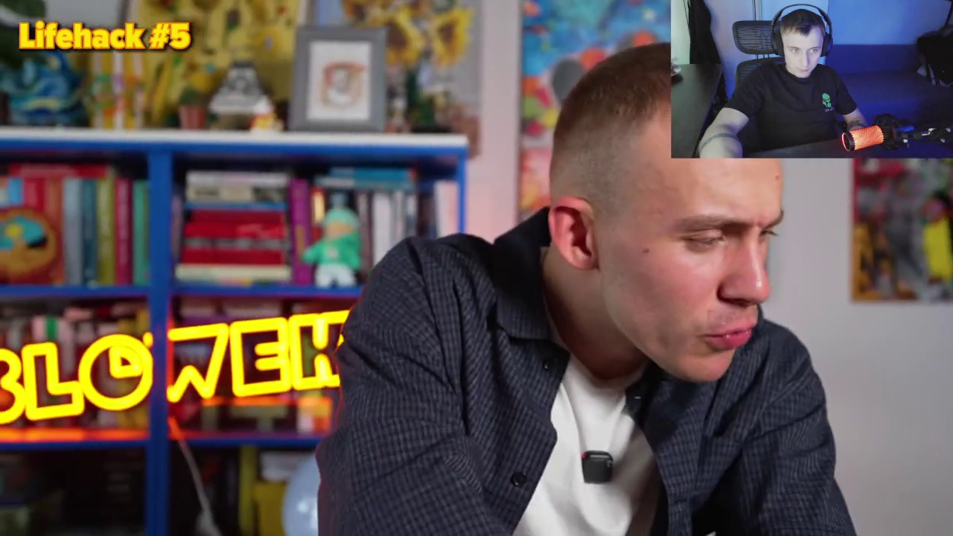
mouse_move(600, 397)
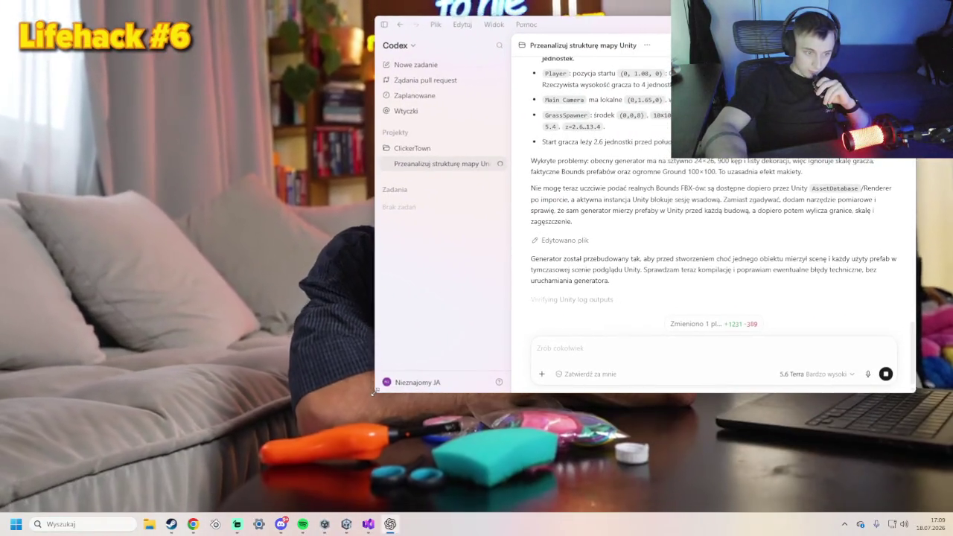
- Shrink the Codex chat window and move it to the top-left
mouse_move(374, 394)
mouse_down()
mouse_move(492, 315)
mouse_move(596, 308)
mouse_move(586, 313)
mouse_up()
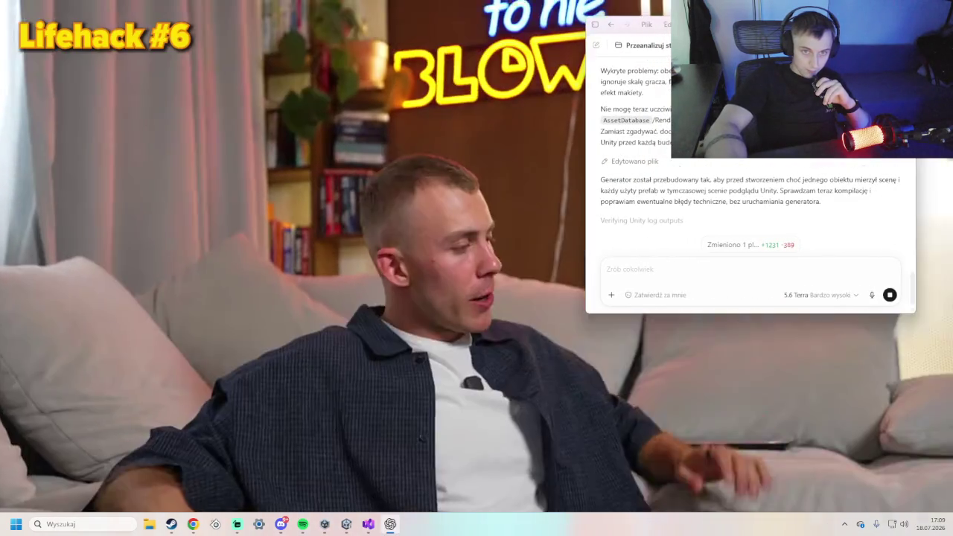
mouse_move(630, 24)
mouse_down()
mouse_move(666, 24)
mouse_move(673, 8)
mouse_move(664, 9)
mouse_up()
mouse_move(840, 15)
mouse_down()
mouse_move(217, 15)
mouse_move(226, 231)
mouse_up()
- Put the video back in fullscreen with the Codex chat on the left over it
click(481, 262)
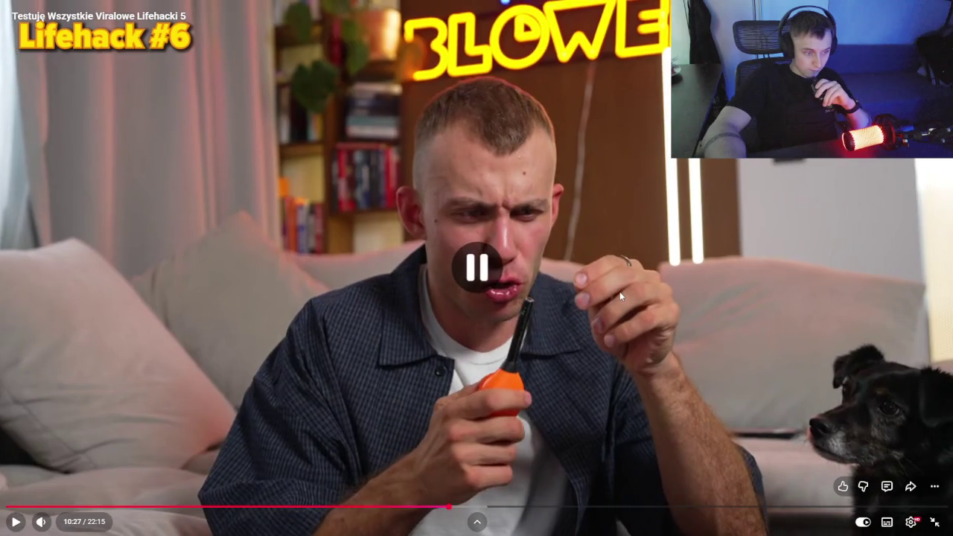
click(932, 519)
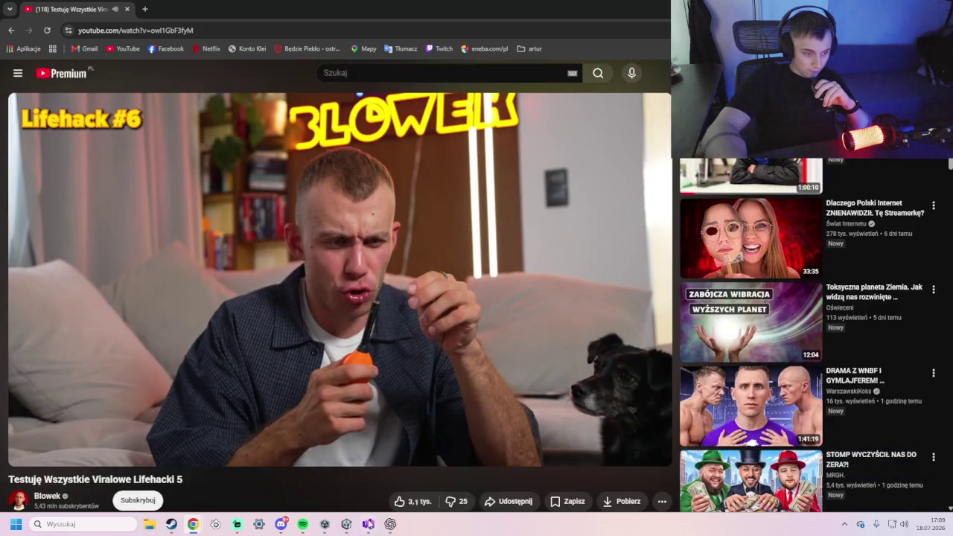
click(387, 525)
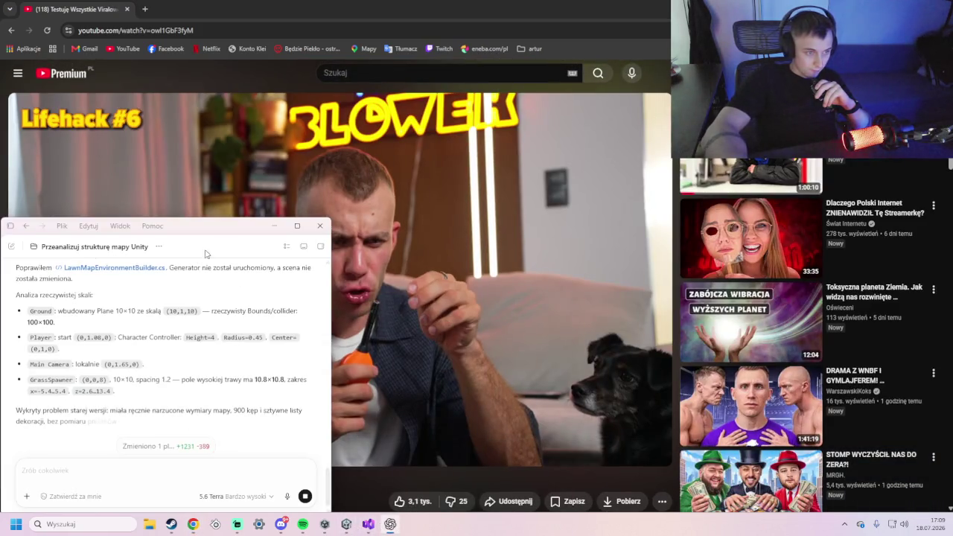
click(307, 227)
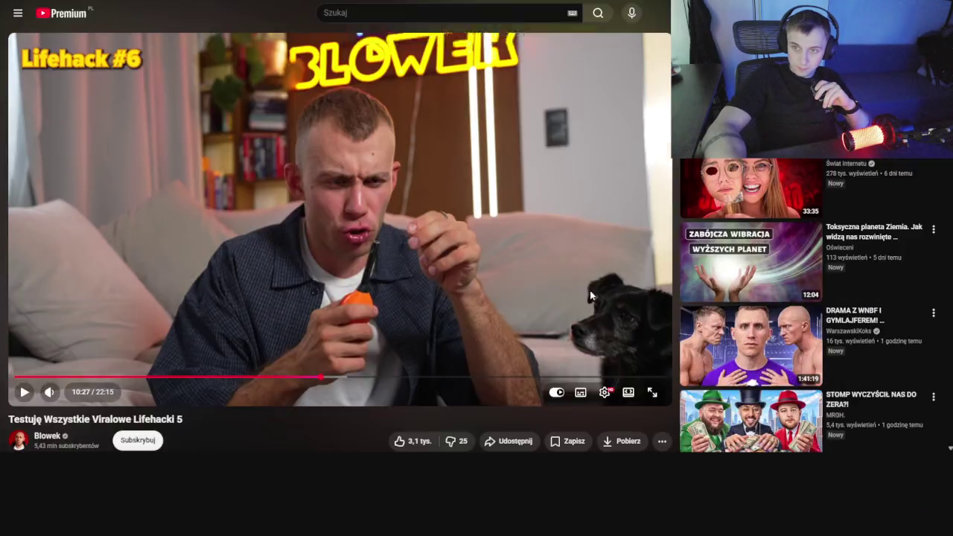
double_click(590, 291)
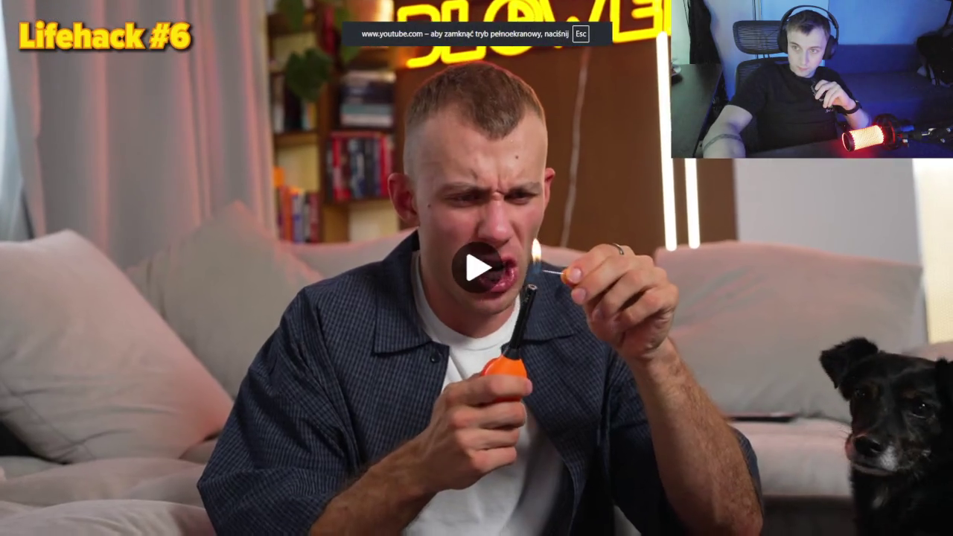
key(alt+Tab)
mouse_move(330, 155)
mouse_down()
mouse_move(216, 206)
mouse_move(219, 225)
mouse_up()
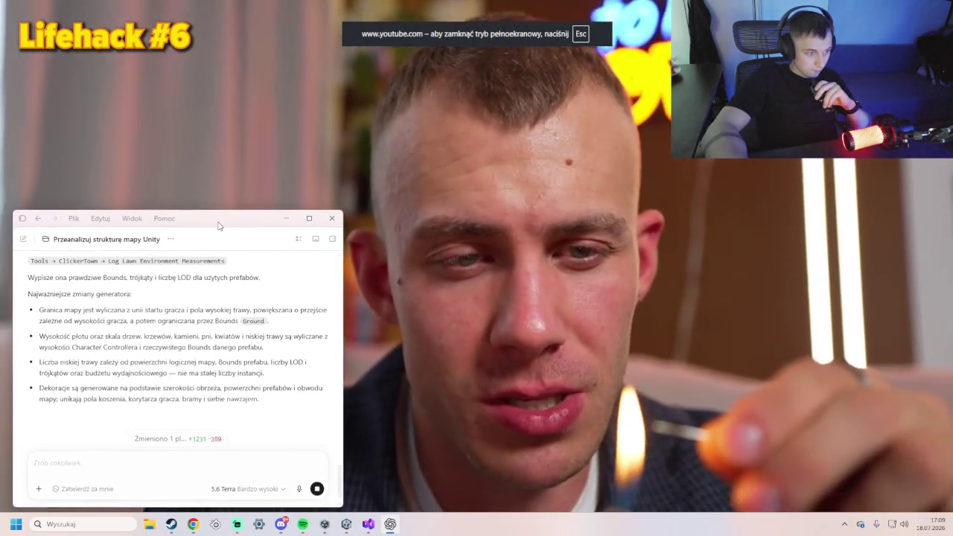
- Read Codex's report on the rebuilt lawn map generator, then bring the video back in front
scroll(186, 350, up, 5)
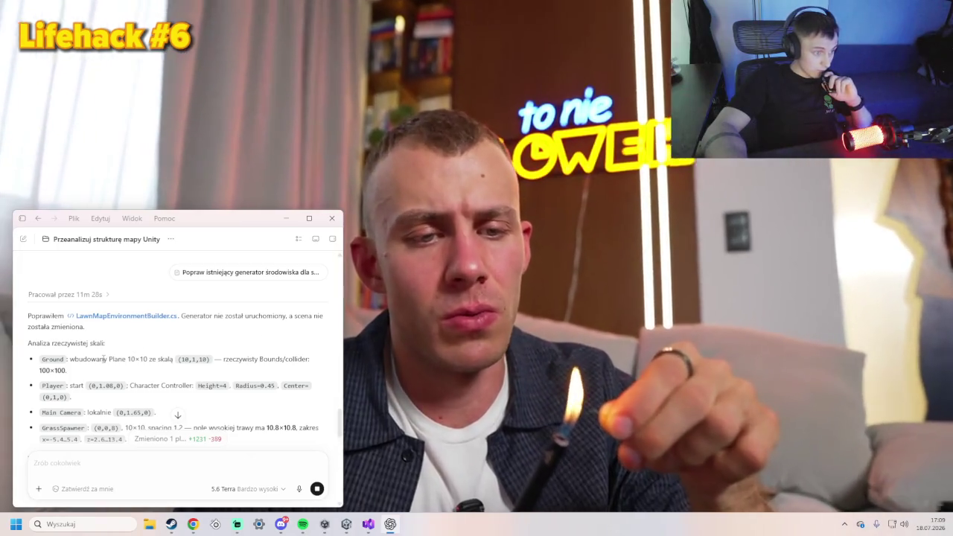
scroll(112, 367, down, 3)
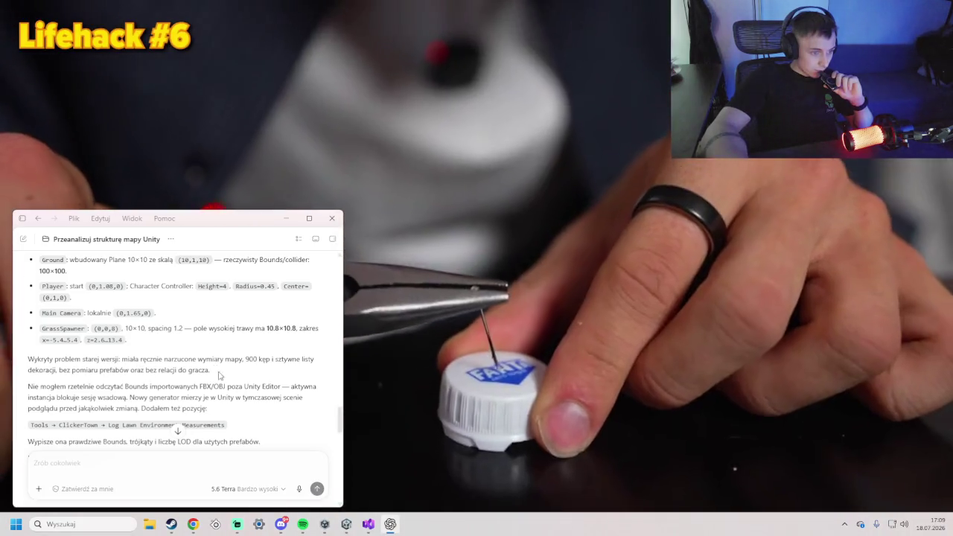
scroll(247, 363, down, 2)
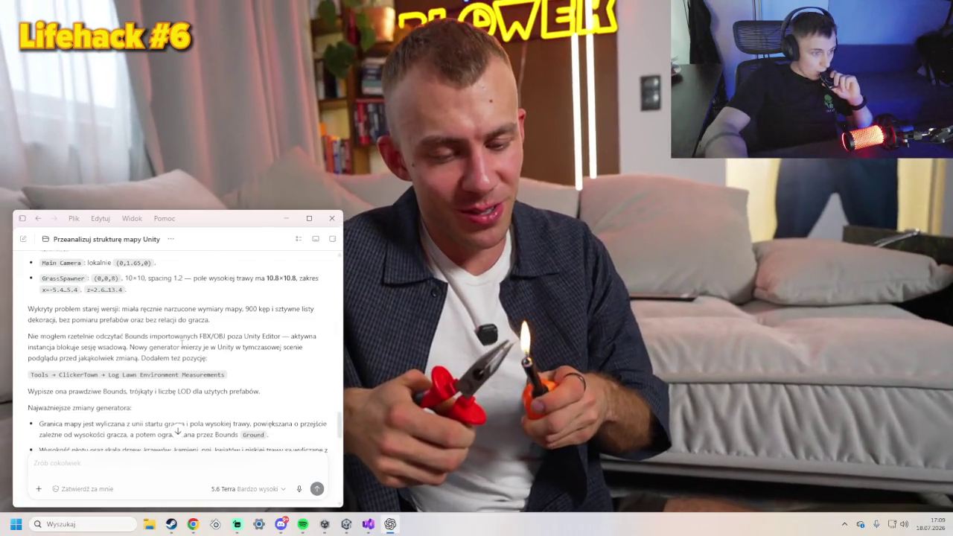
scroll(182, 343, down, 2)
scroll(158, 357, down, 2)
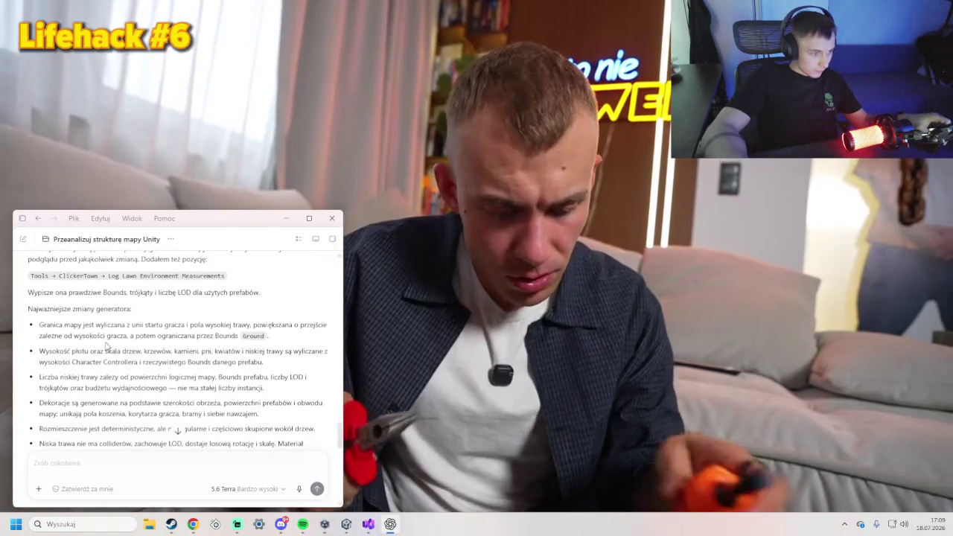
scroll(98, 344, down, 6)
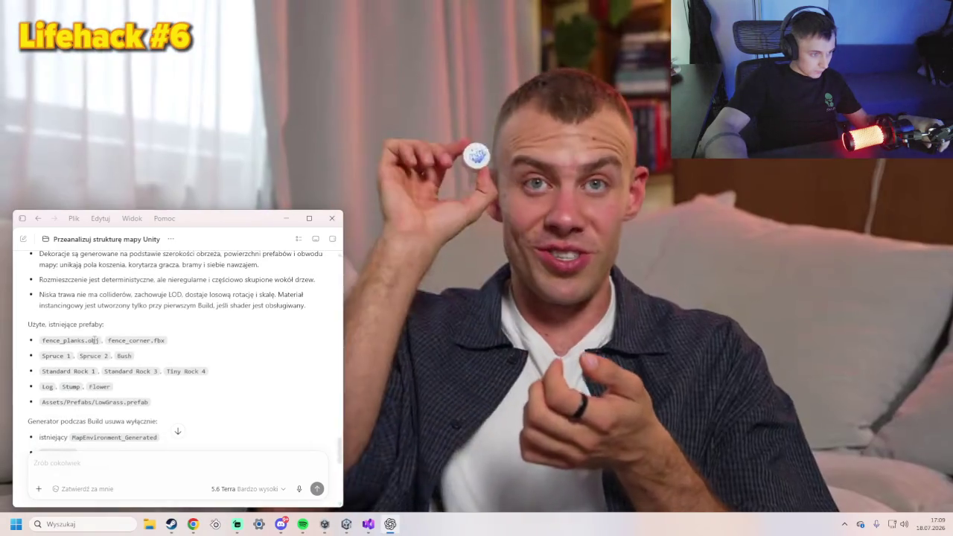
scroll(100, 350, down, 8)
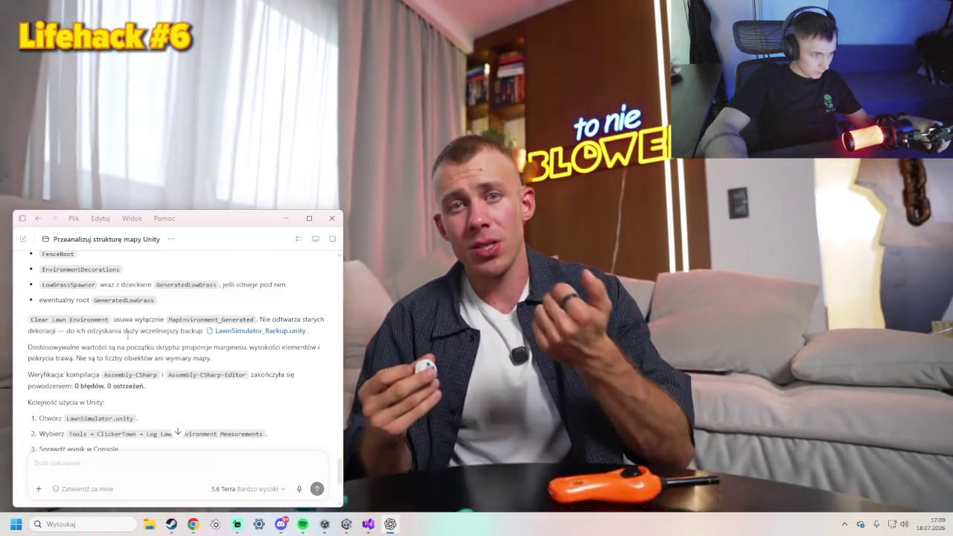
scroll(123, 332, down, 1)
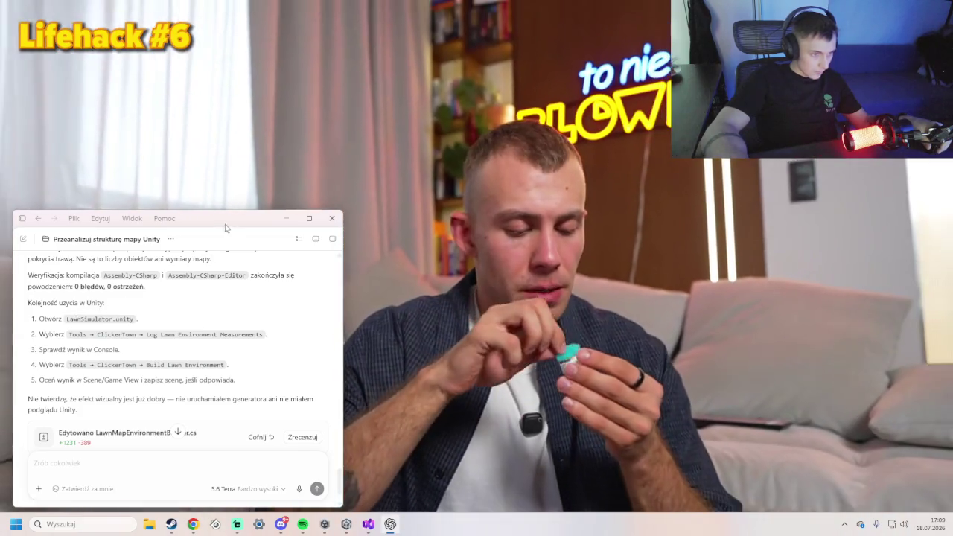
click(572, 260)
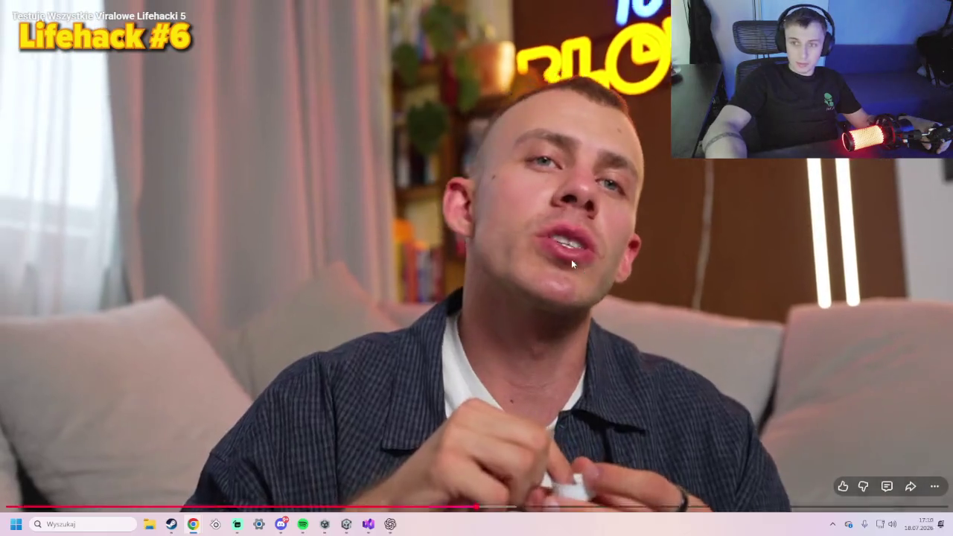
double_click(572, 260)
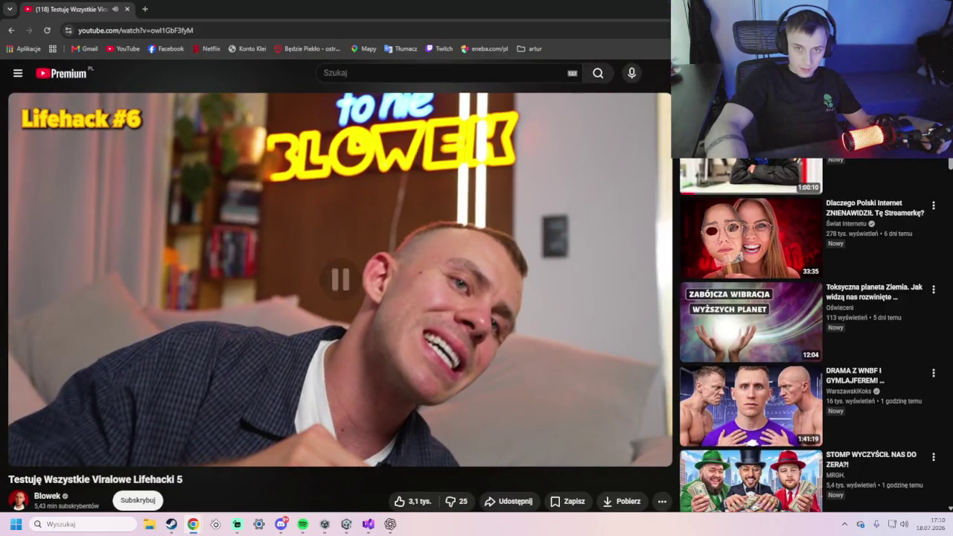
- Open the LawnSimulator scene from Assets/Scenes, discarding unsaved changes
key(alt+Tab)
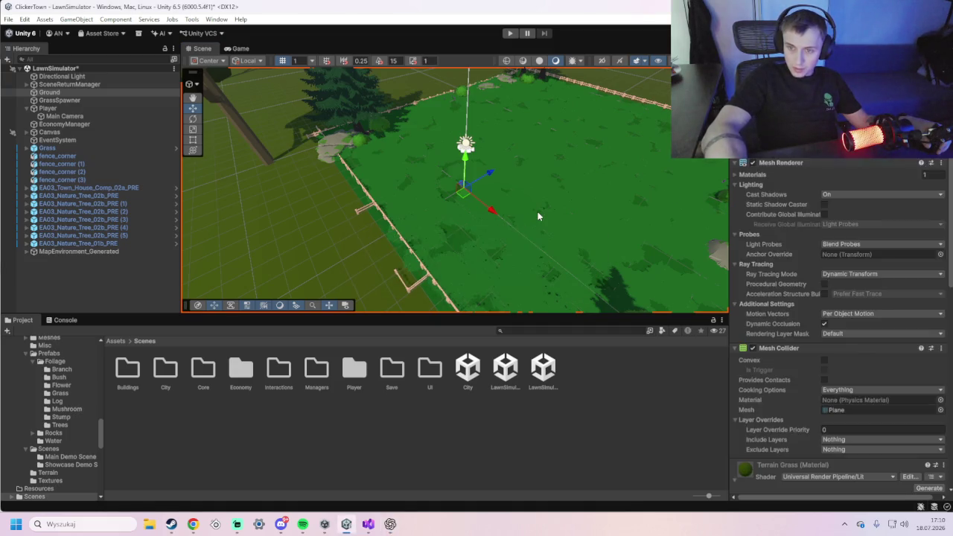
click(511, 366)
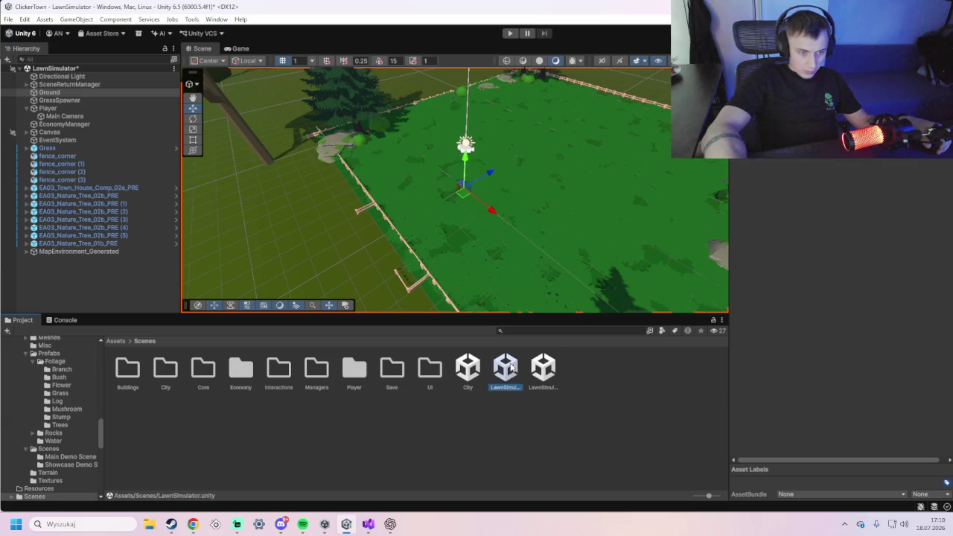
double_click(510, 368)
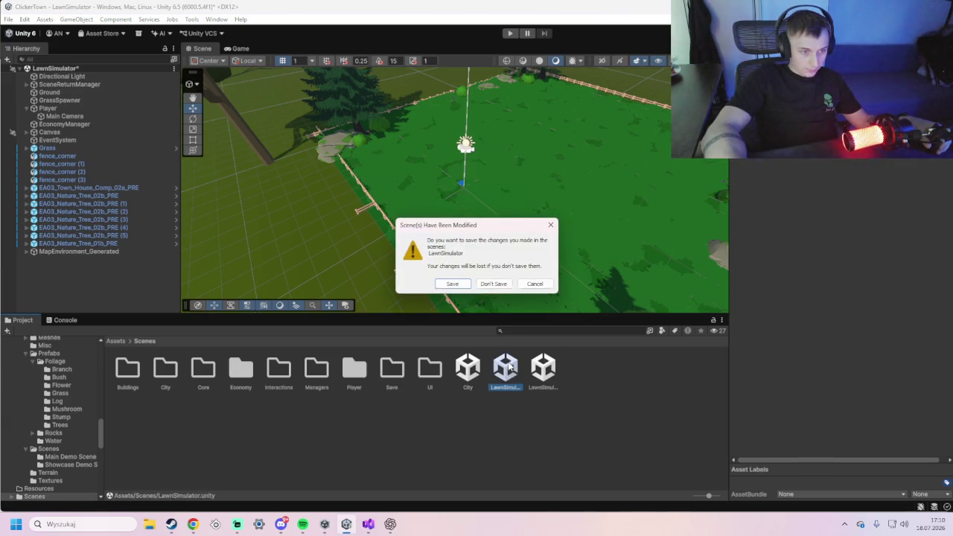
click(494, 284)
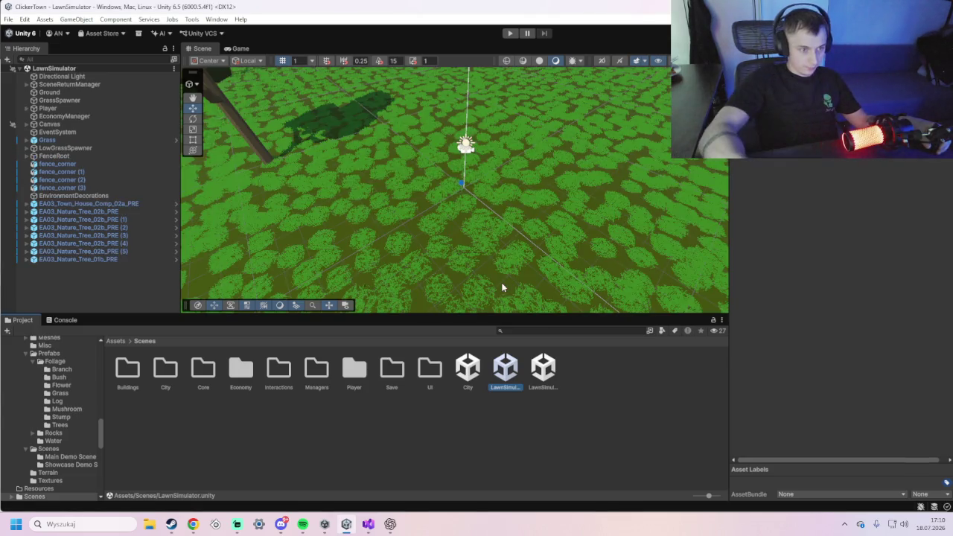
- Center the house in the Scene view and show the Console log
scroll(395, 213, down, 10)
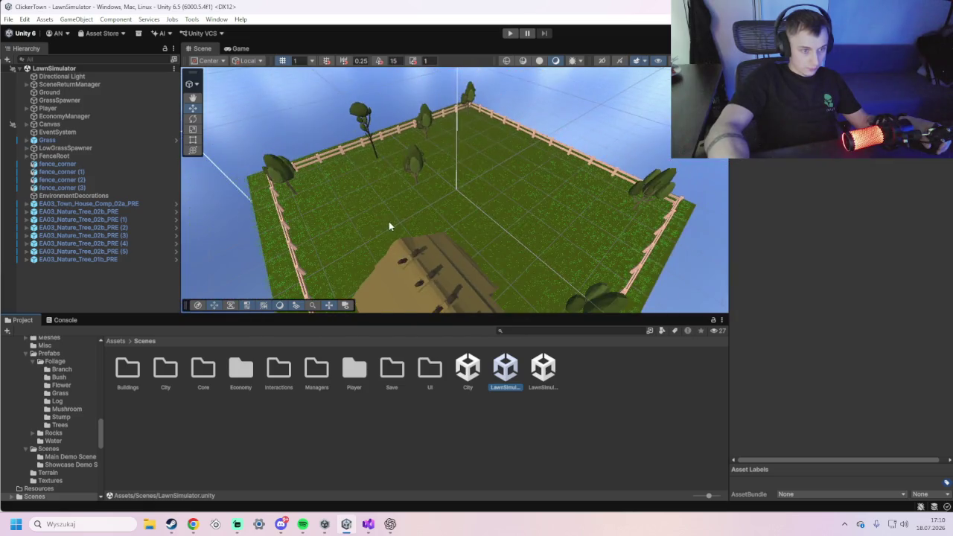
mouse_move(389, 221)
mouse_down()
mouse_move(373, 149)
mouse_move(368, 185)
mouse_up()
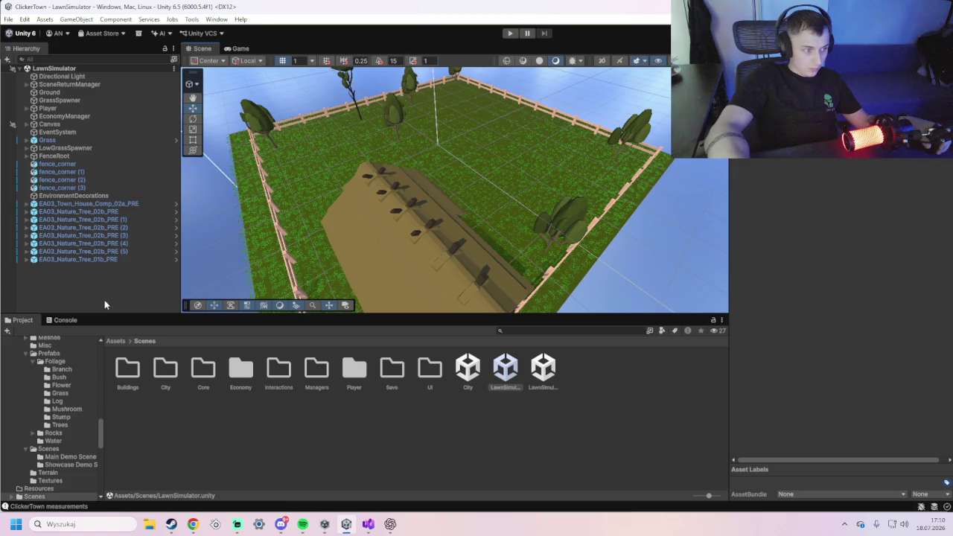
click(65, 321)
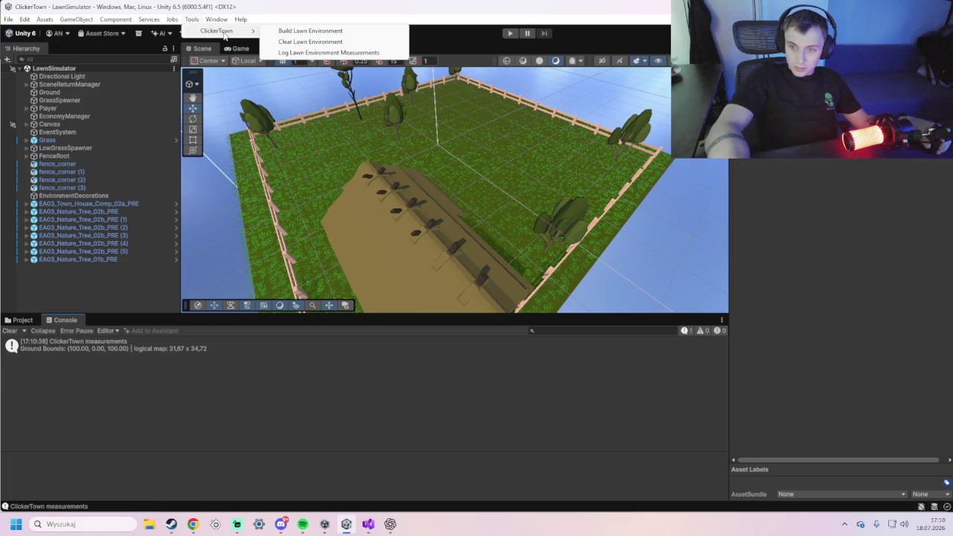
- Run Build Lawn Environment, inspect the fenced lawn, and enter Play mode
click(313, 30)
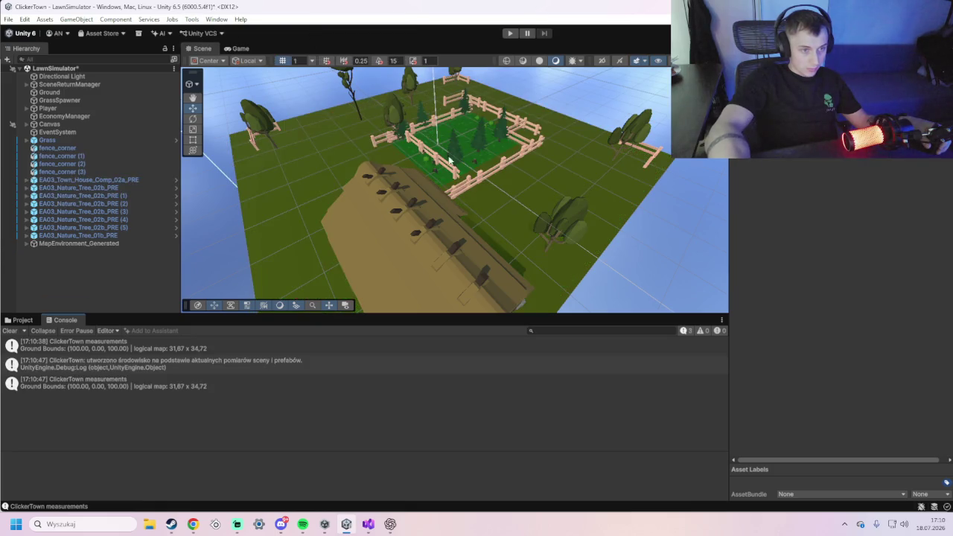
scroll(474, 172, up, 3)
mouse_move(474, 172)
mouse_down()
mouse_move(459, 243)
mouse_move(533, 283)
mouse_move(522, 283)
mouse_up()
scroll(494, 213, up, 6)
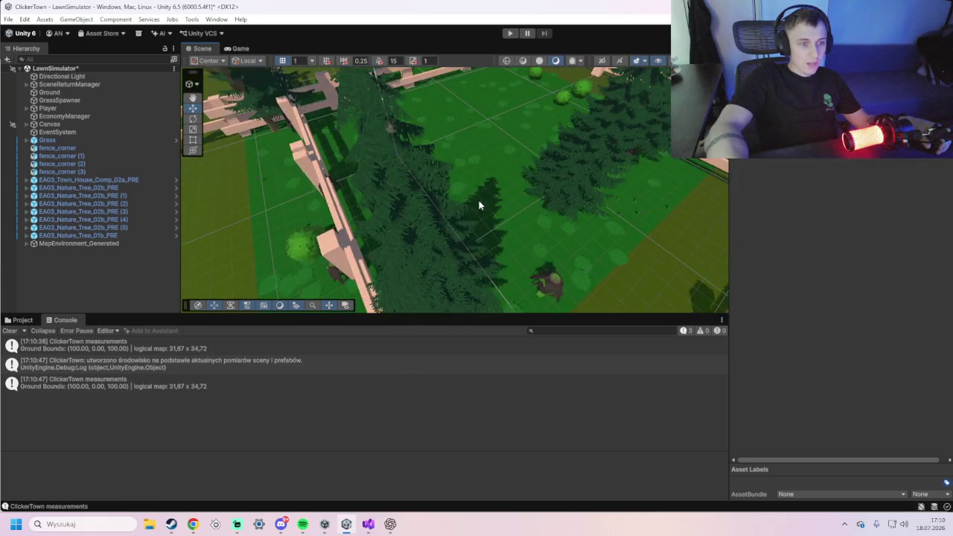
scroll(492, 160, up, 2)
scroll(477, 167, down, 5)
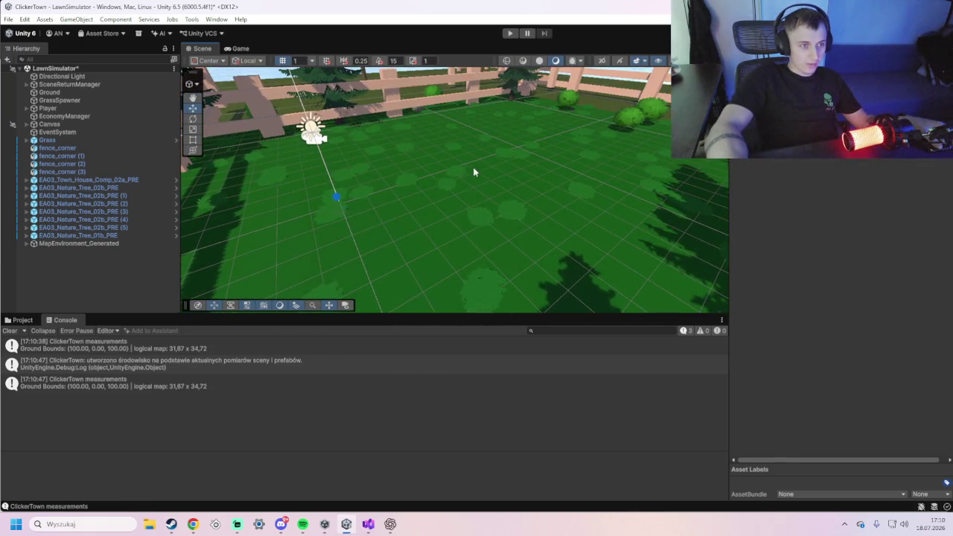
click(510, 34)
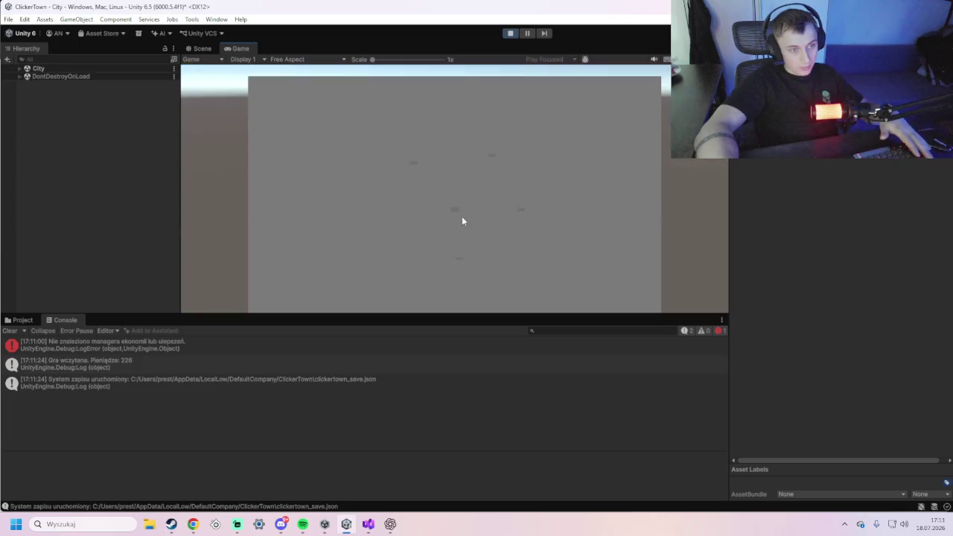
- Exit Play mode and zoom the Scene view out over the whole lawn map
click(511, 32)
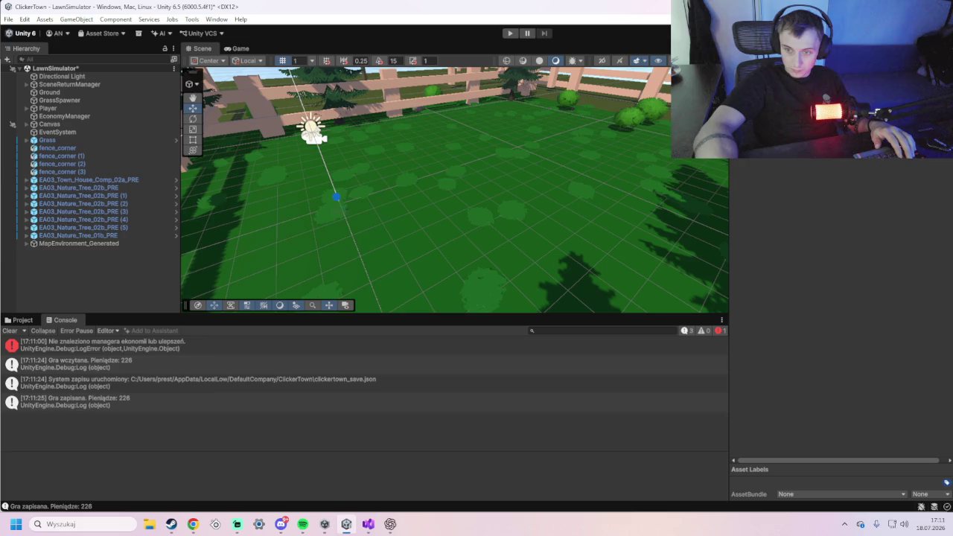
scroll(639, 253, down, 5)
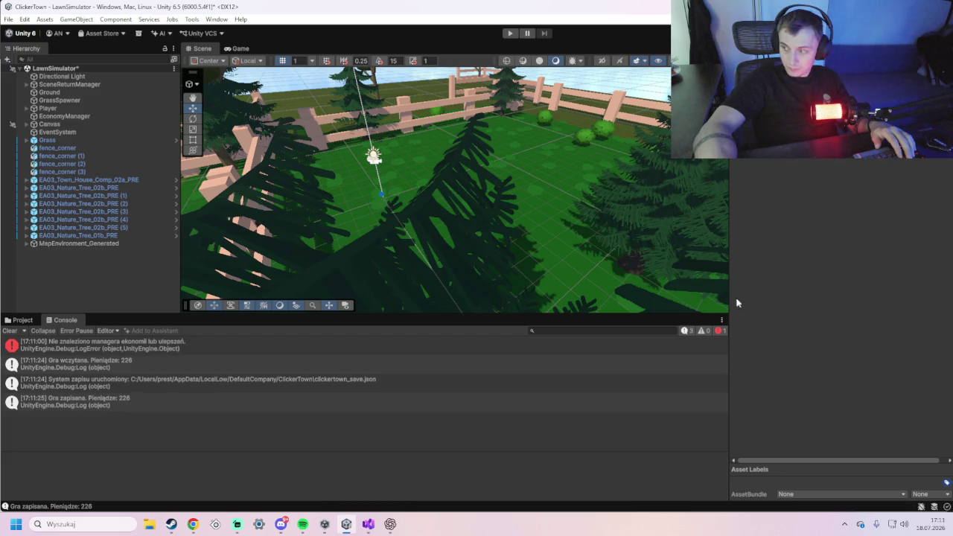
scroll(530, 247, down, 10)
scroll(521, 248, down, 5)
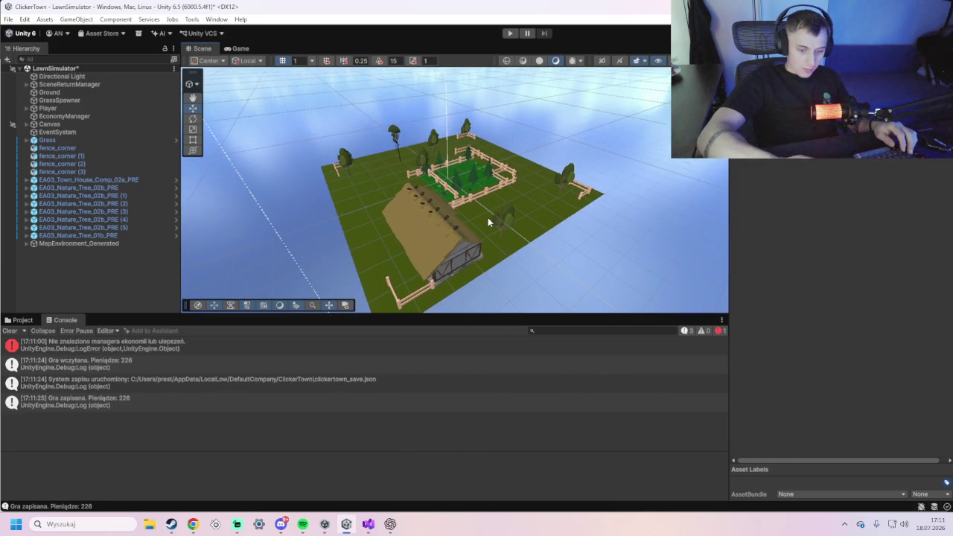
key(shift+super+s)
mouse_move(290, 124)
mouse_down()
mouse_move(321, 155)
mouse_move(625, 308)
mouse_up()
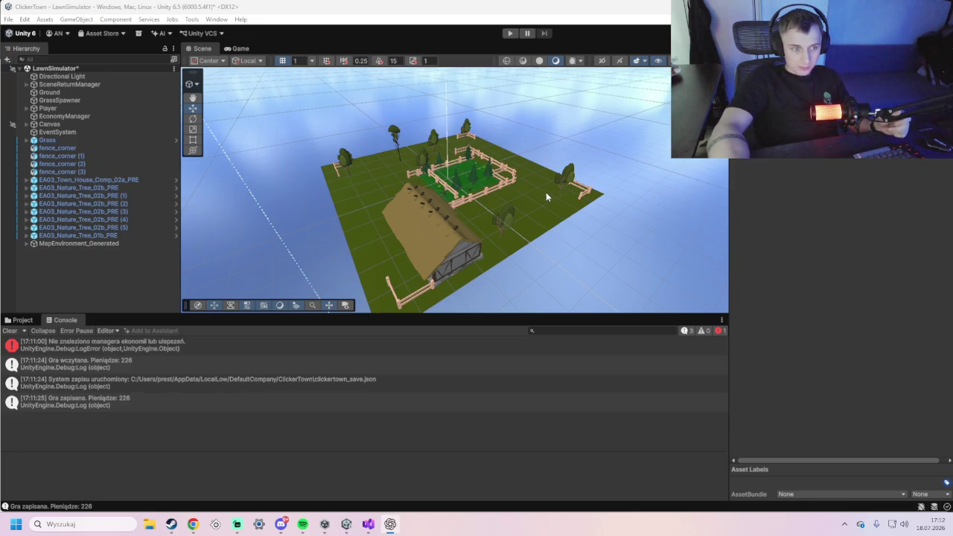
scroll(546, 192, up, 3)
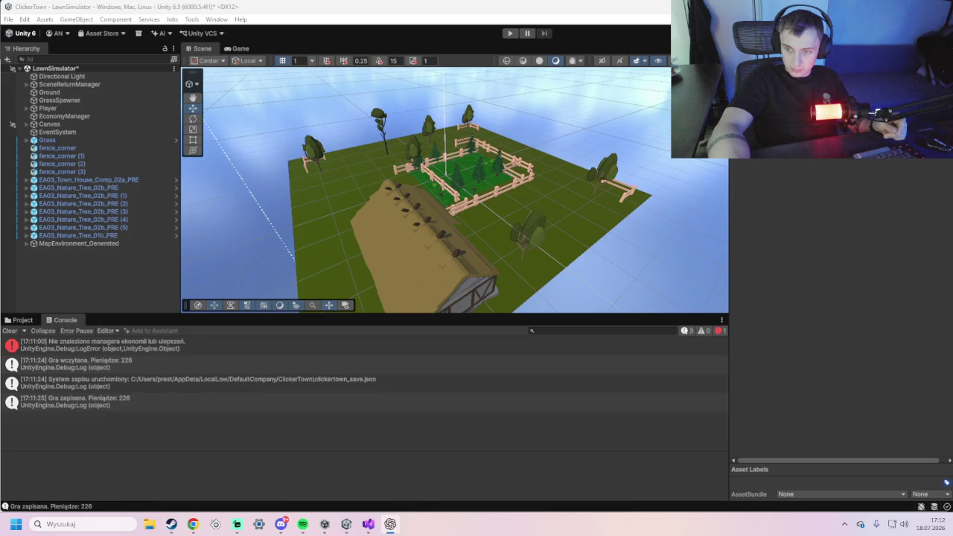
scroll(519, 272, down, 4)
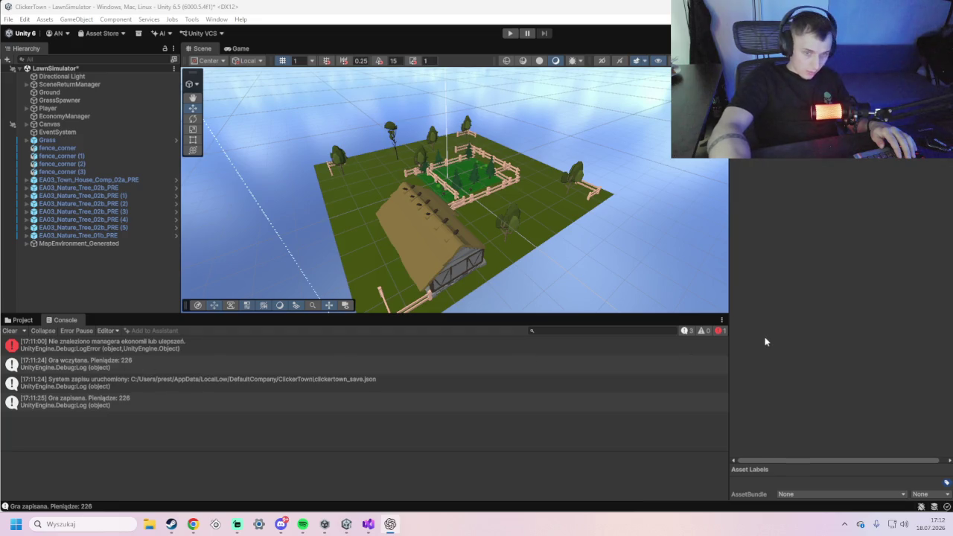
click(720, 331)
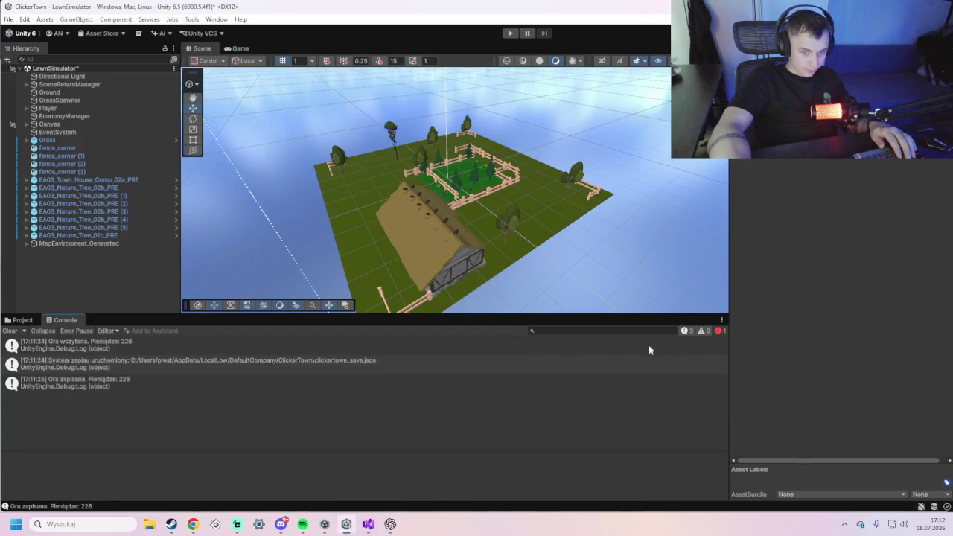
click(720, 330)
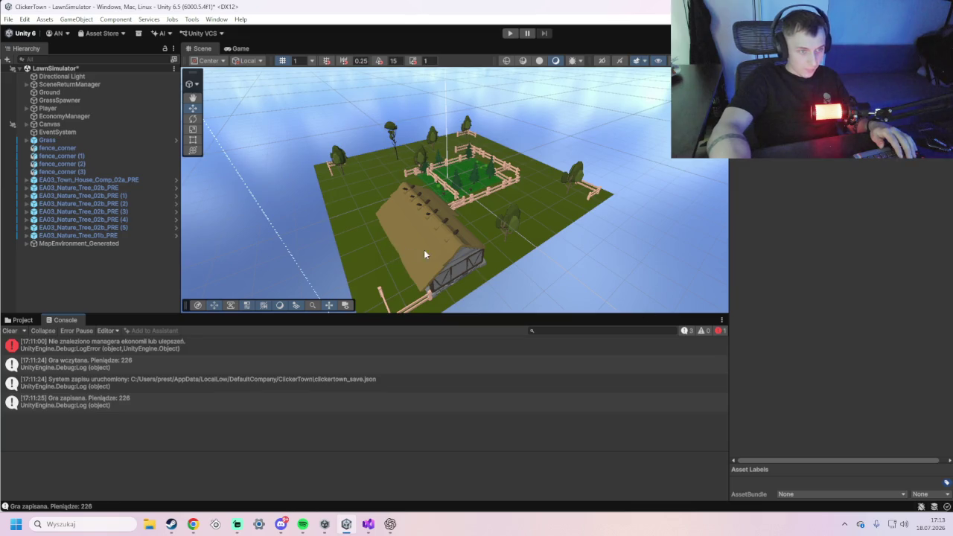
scroll(436, 252, down, 1)
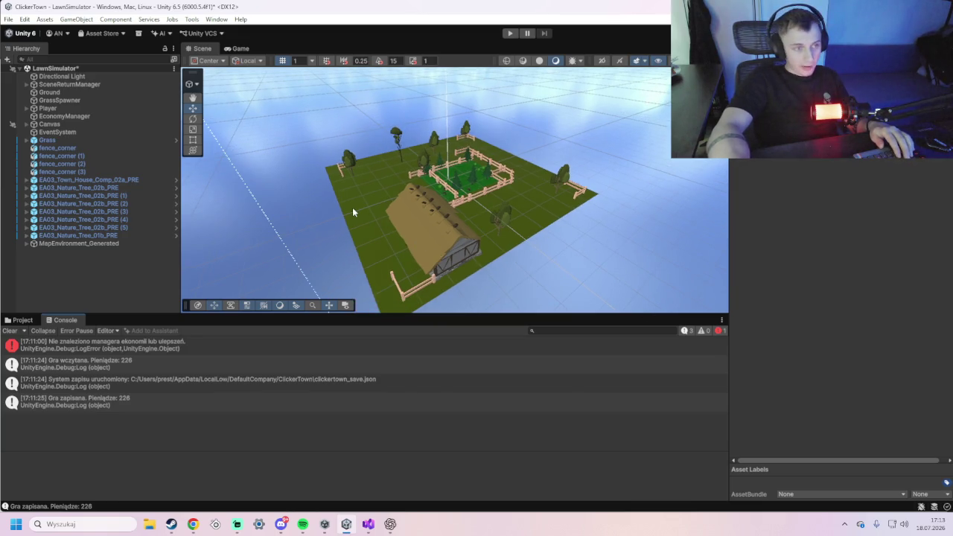
scroll(391, 213, up, 3)
drag(397, 221, 522, 220)
scroll(522, 221, up, 8)
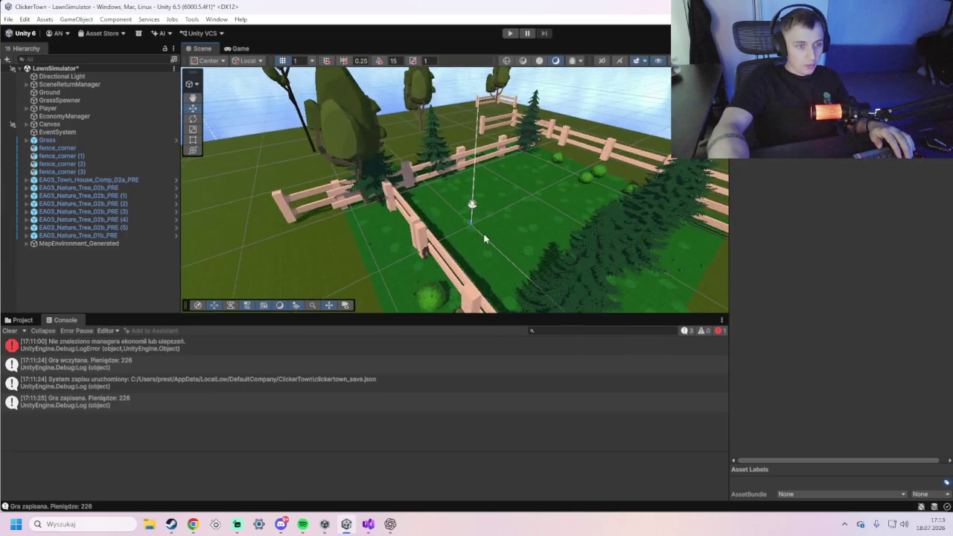
scroll(482, 228, up, 8)
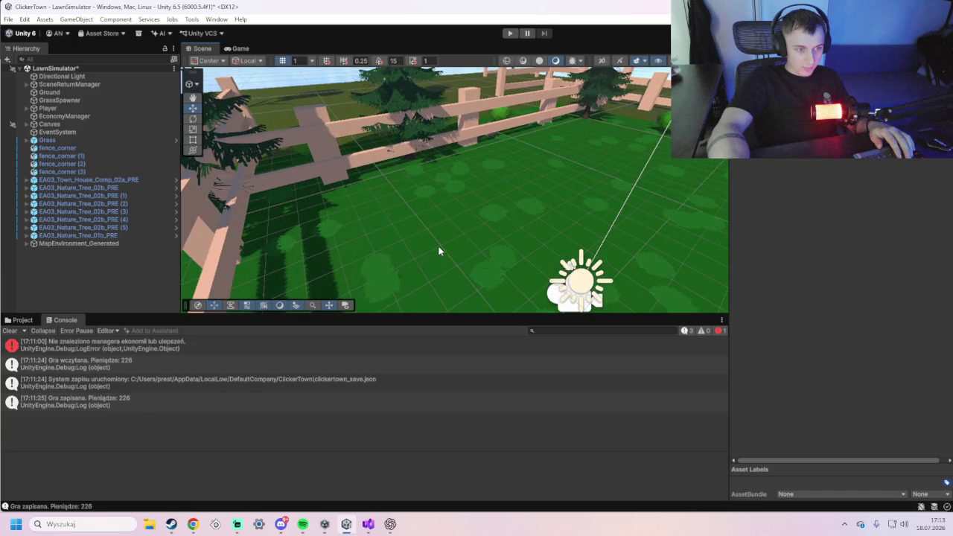
scroll(516, 257, down, 6)
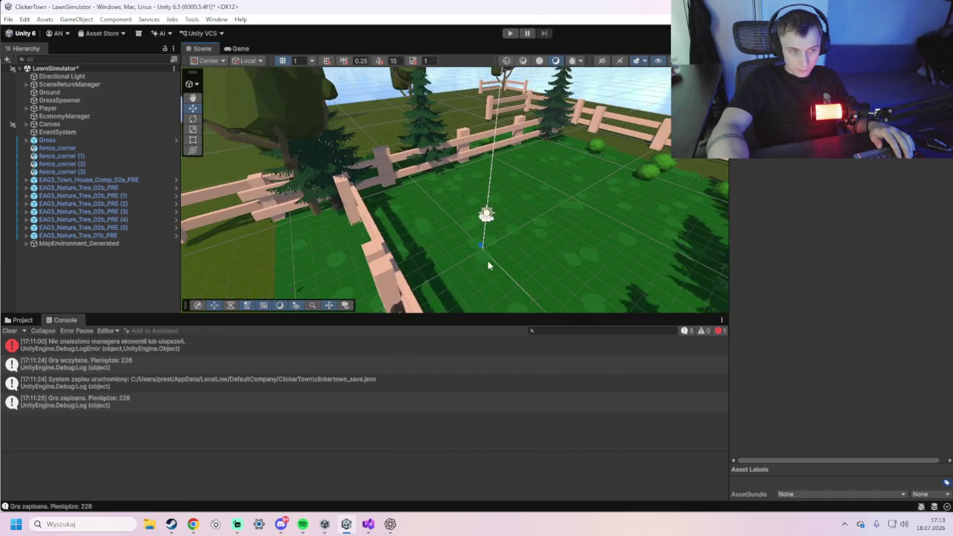
scroll(481, 253, down, 5)
scroll(383, 209, up, 6)
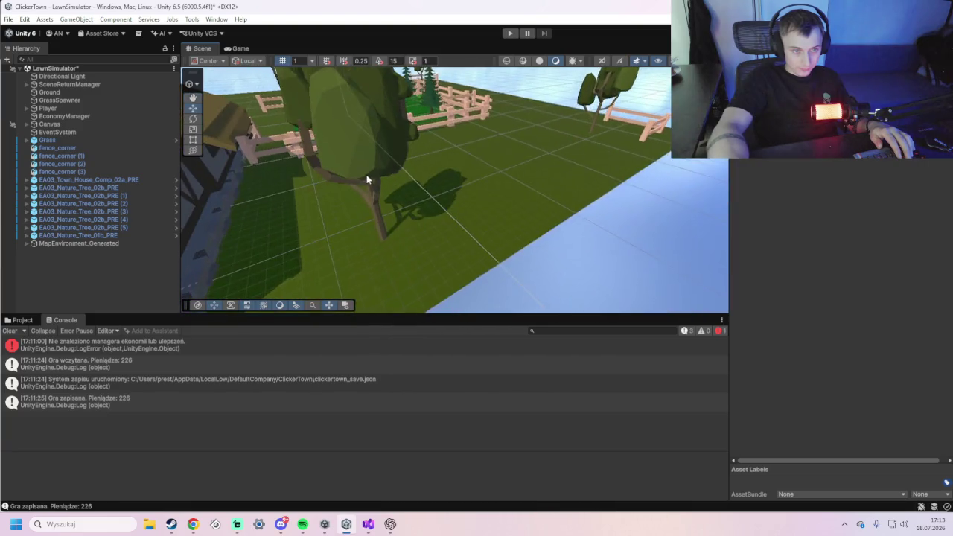
scroll(367, 179, down, 5)
scroll(365, 189, up, 10)
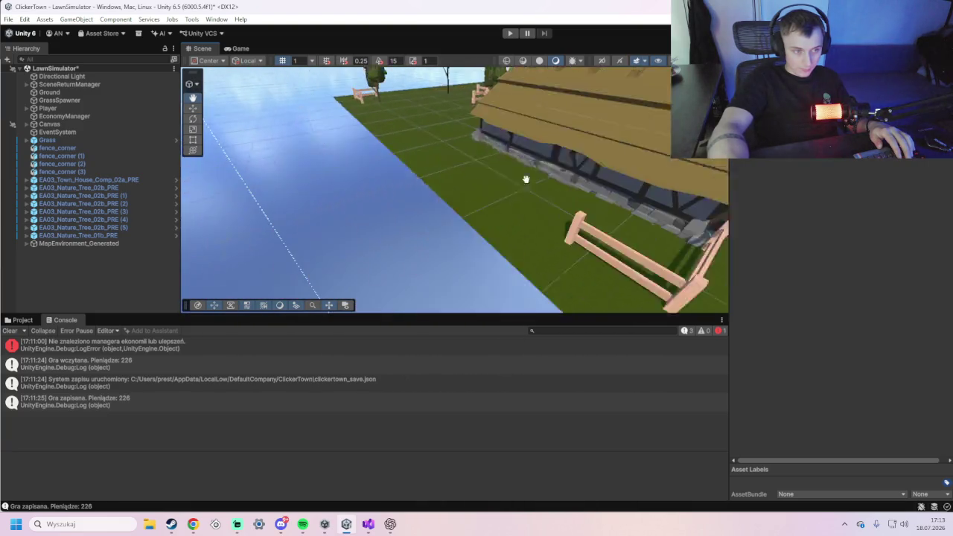
scroll(547, 177, down, 6)
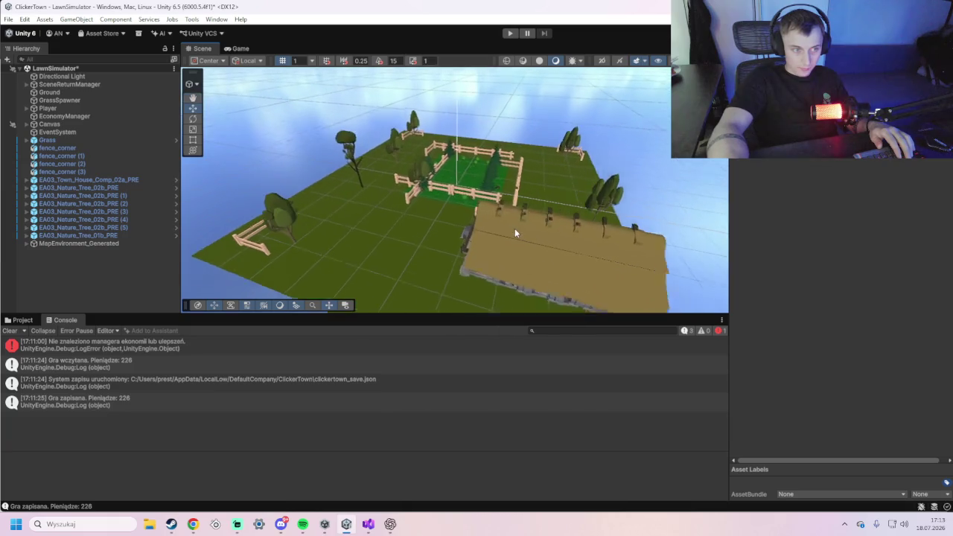
mouse_move(515, 233)
mouse_down()
mouse_move(457, 223)
mouse_move(394, 246)
mouse_up()
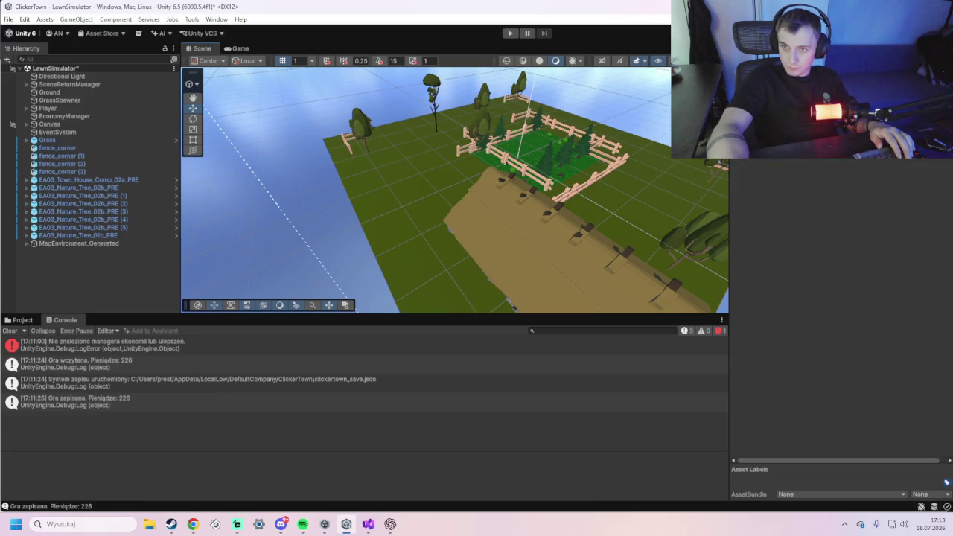
click(193, 524)
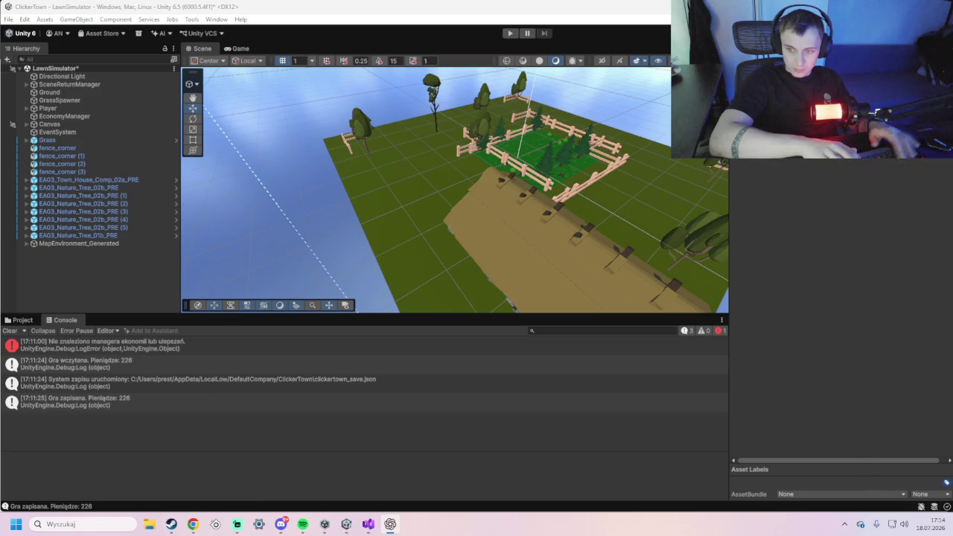
- Restore the Codex chat about the Unity map structure from the taskbar
key(alt+Tab)
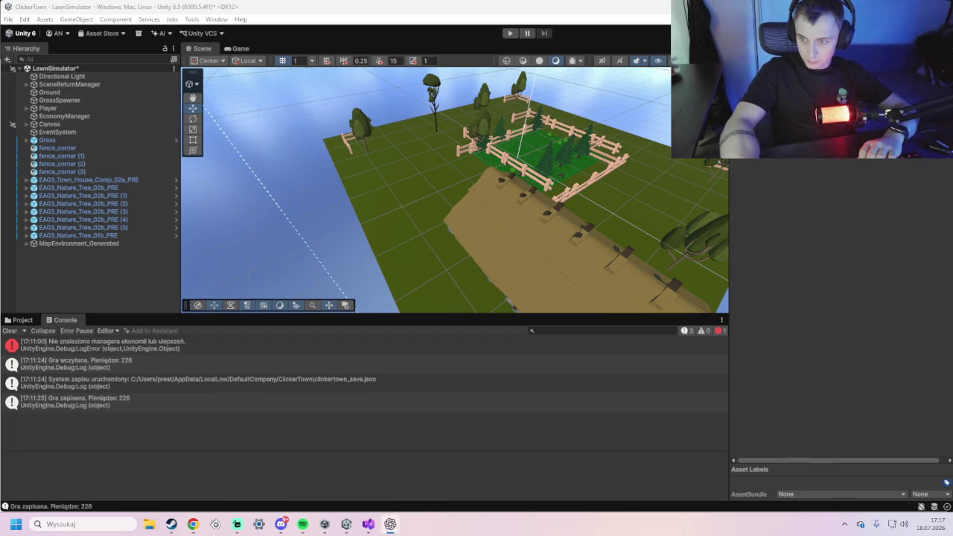
click(390, 524)
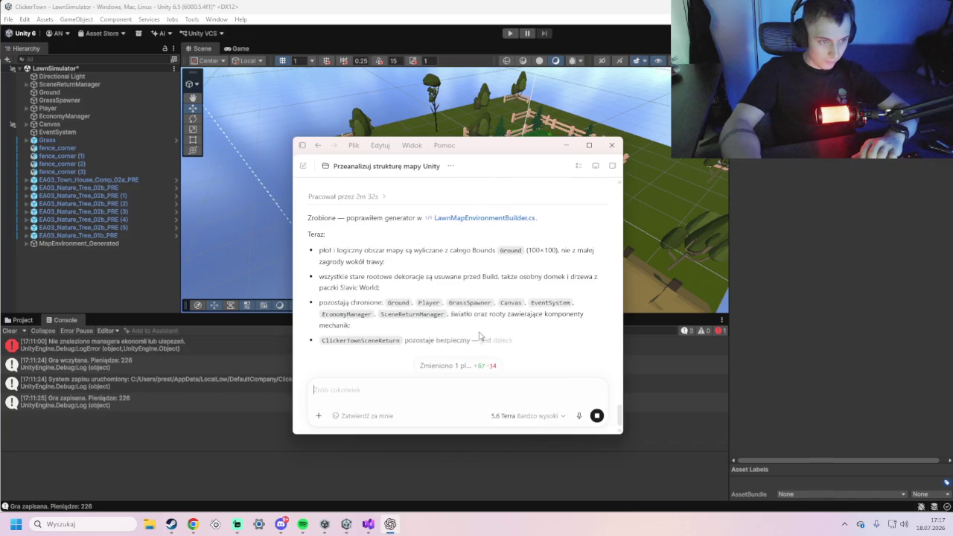
- Check the LawnMapEnvironmentBuilder.cs diff (+67 −34) in Codex, then switch back to Unity
scroll(372, 241, up, 1)
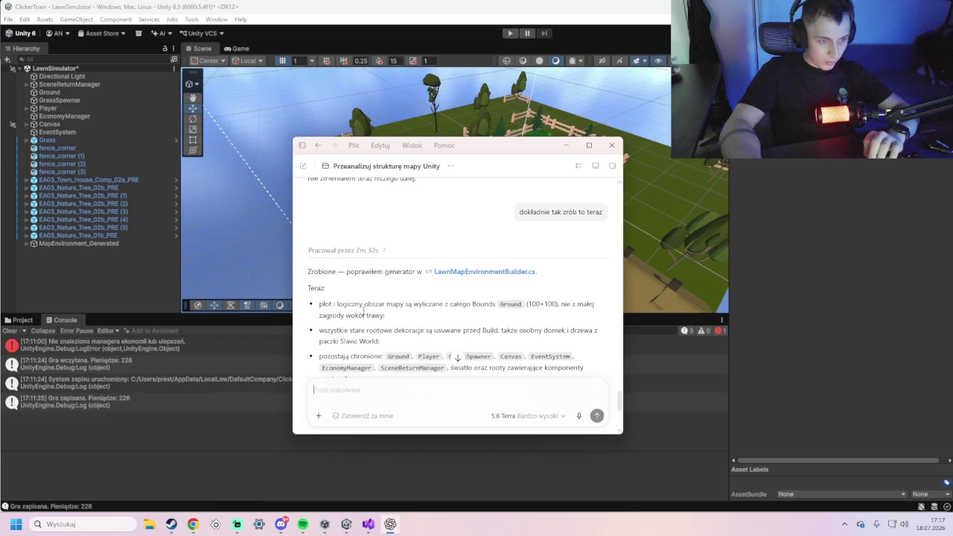
scroll(357, 311, down, 3)
scroll(361, 309, down, 1)
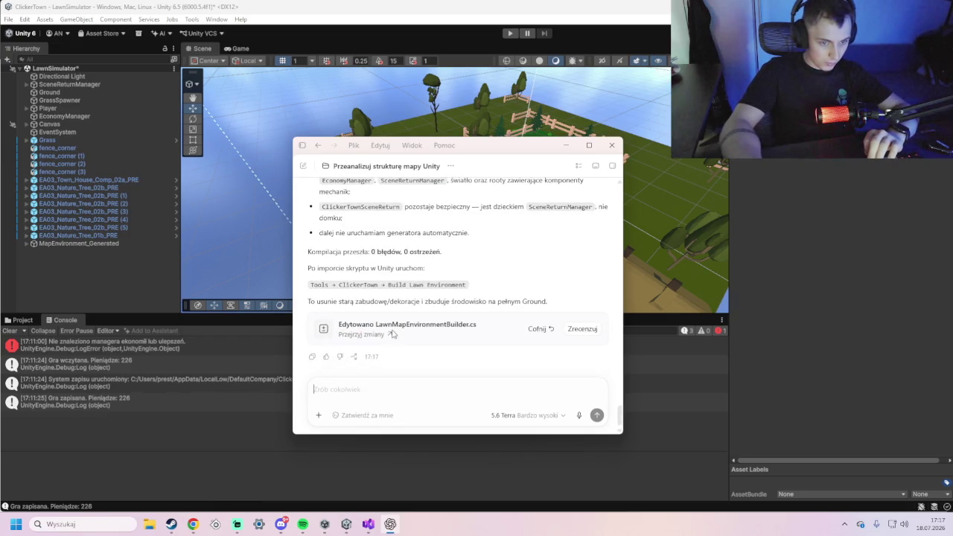
mouse_move(379, 328)
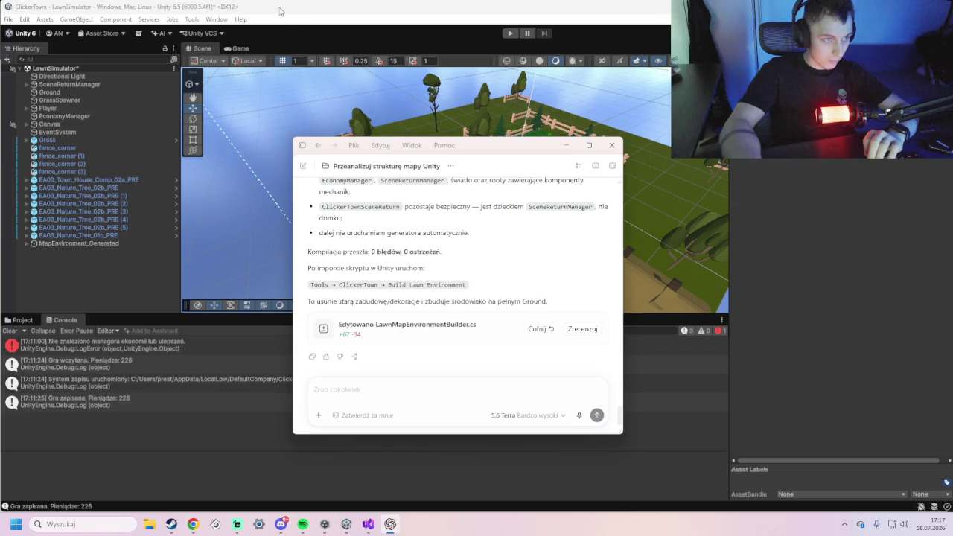
click(268, 11)
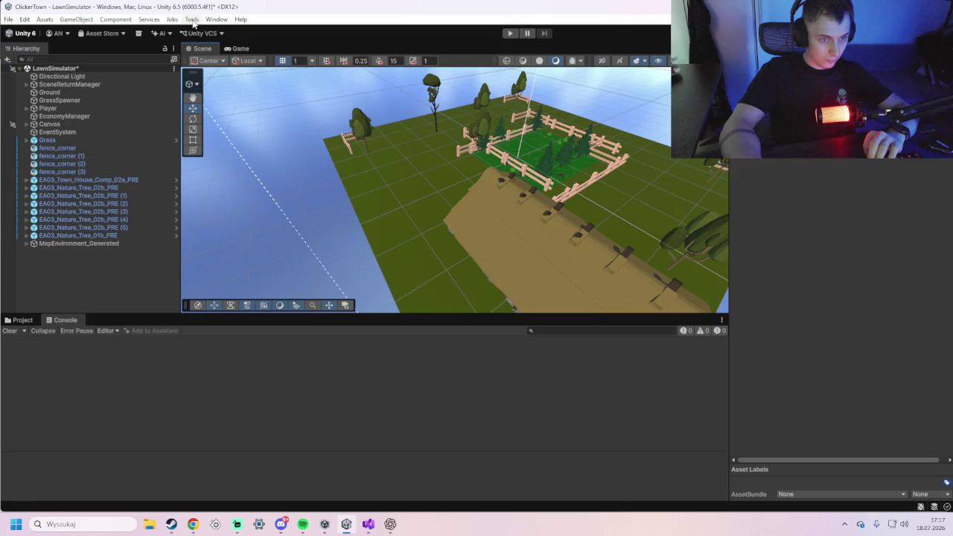
click(192, 20)
- Clear the generated lawn environment and rebuild it with Tools > ClickerTown
mouse_move(214, 31)
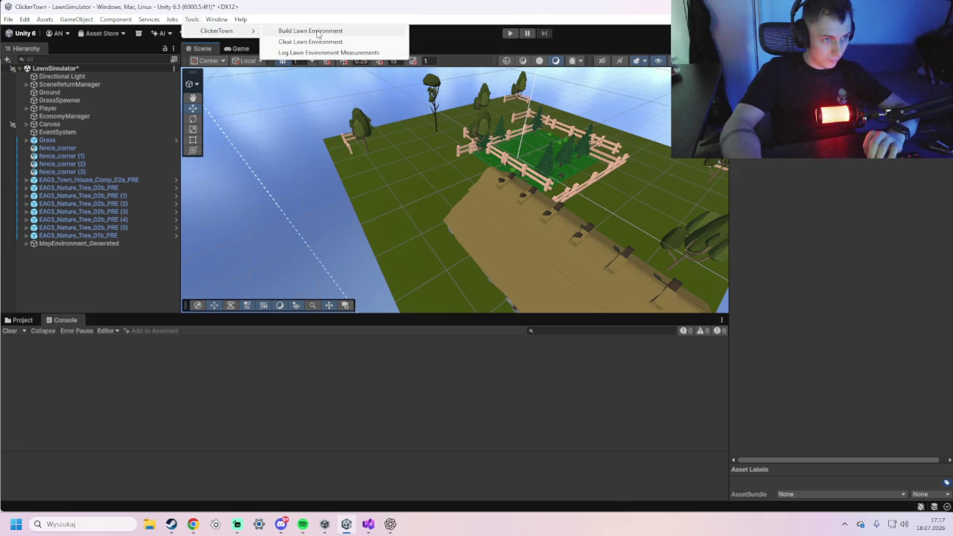
click(316, 42)
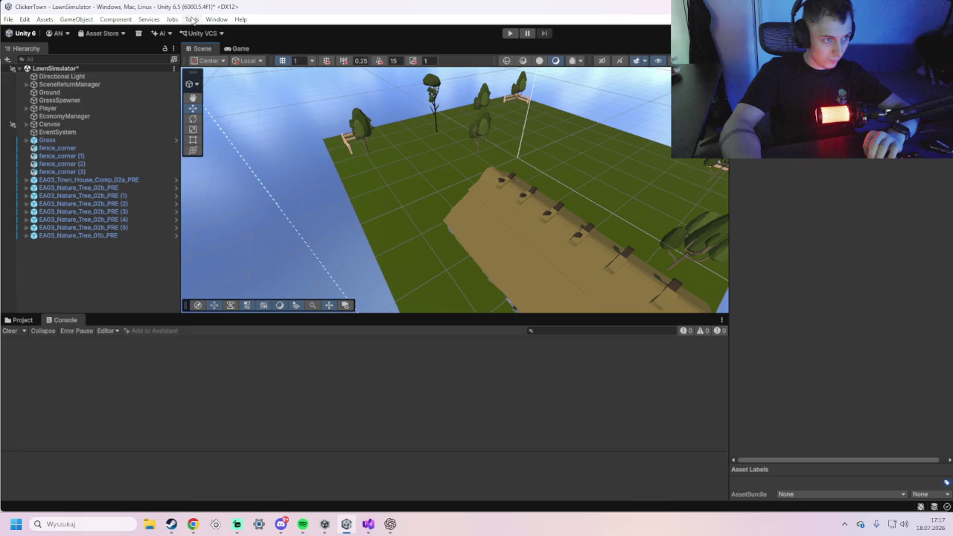
click(192, 20)
mouse_move(212, 31)
click(293, 33)
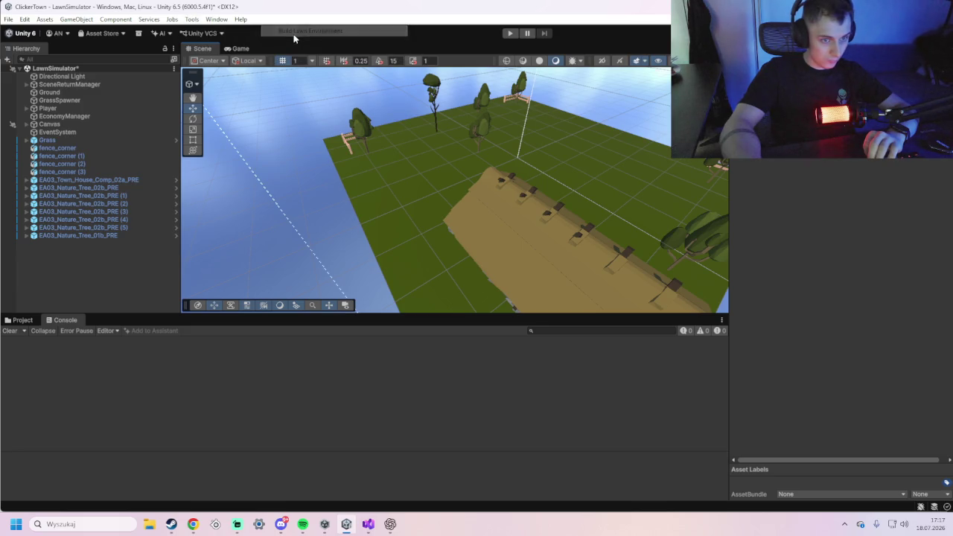
- Inspect the rebuilt 100×100 fenced ground, then answer the unsaved-changes prompt
drag(562, 237, 411, 179)
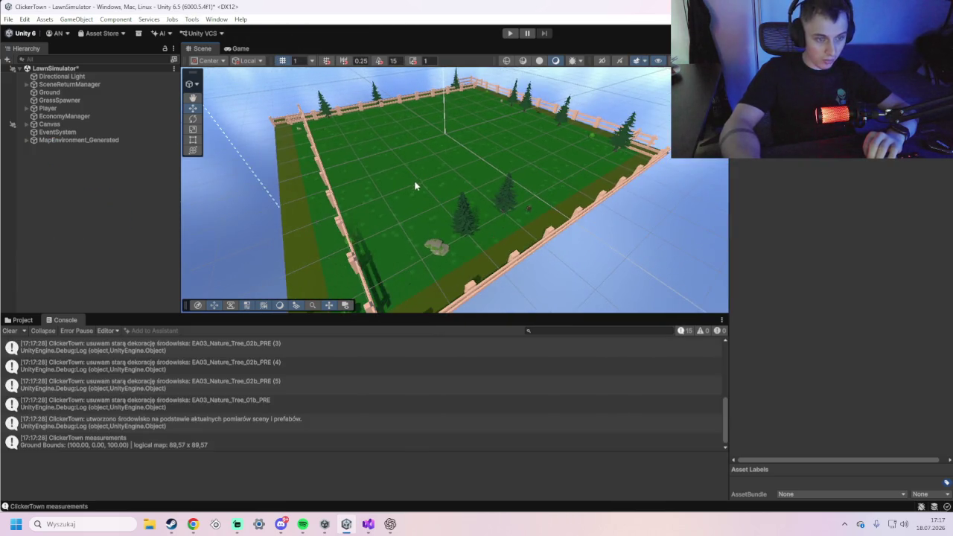
mouse_move(444, 234)
mouse_down()
mouse_move(491, 204)
mouse_move(479, 289)
mouse_up()
scroll(508, 214, down, 3)
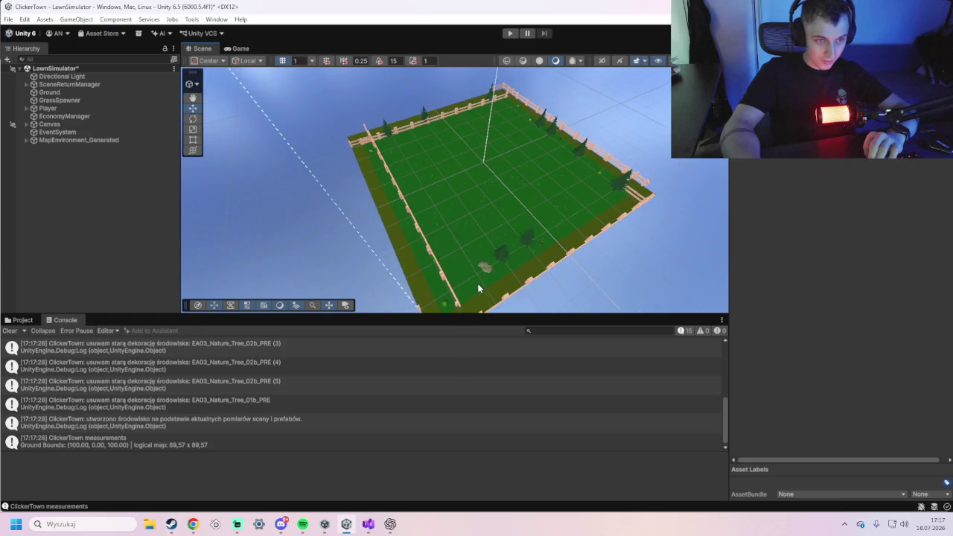
scroll(479, 287, down, 1)
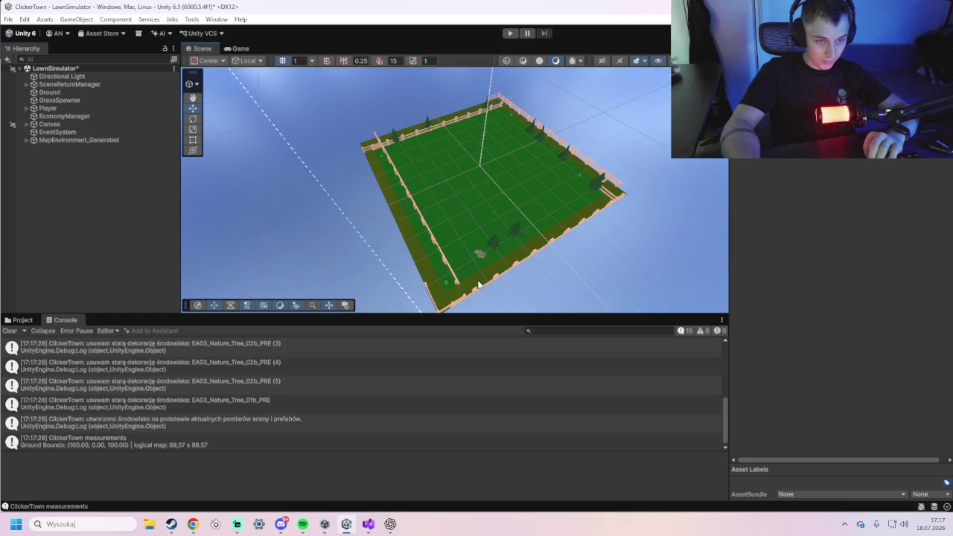
scroll(481, 259, up, 2)
scroll(513, 262, up, 1)
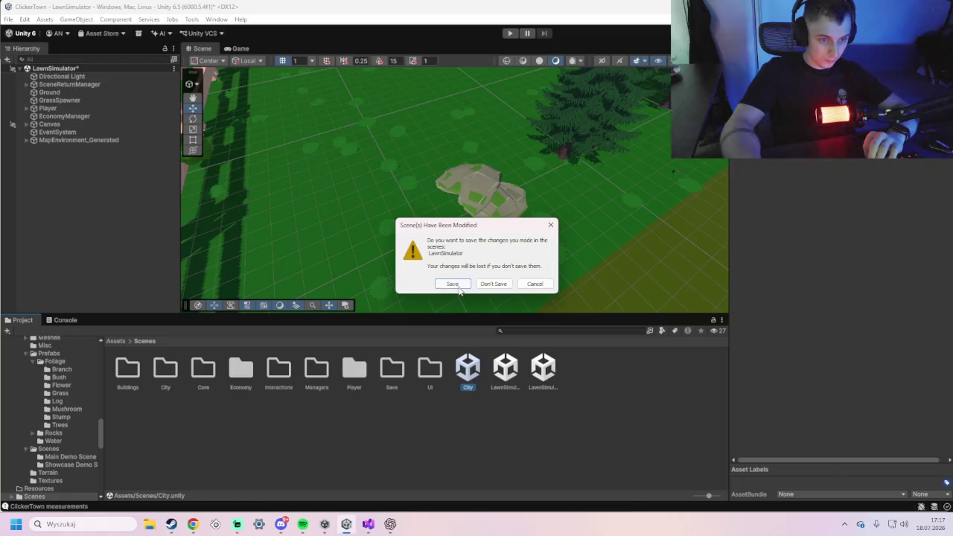
click(460, 285)
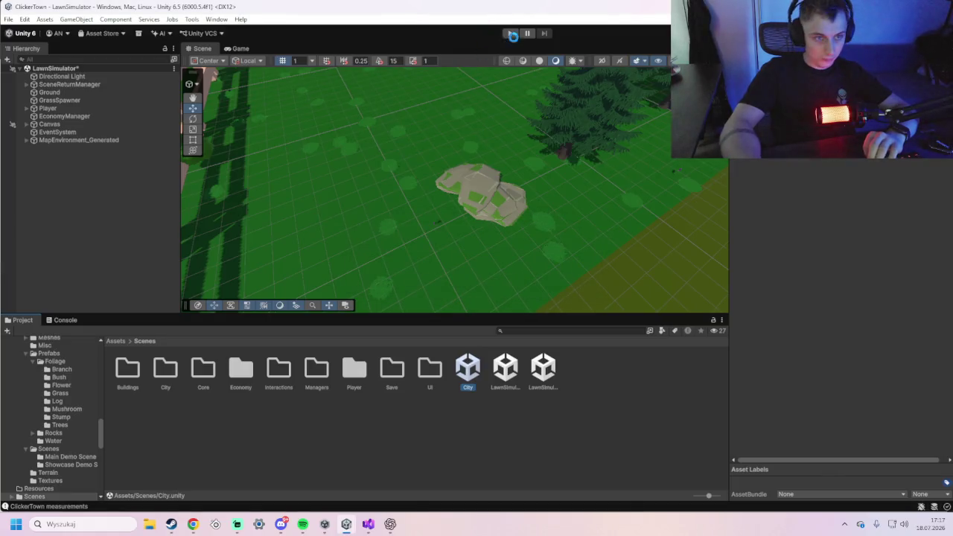
- Play-test the LawnSimulator grass scene, open the upgrade panel with U, then stop
click(506, 33)
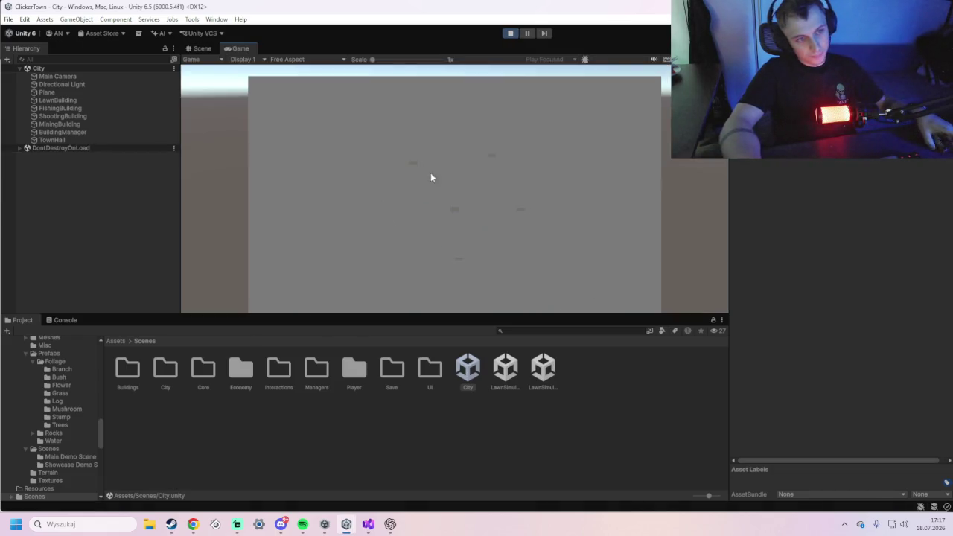
click(459, 258)
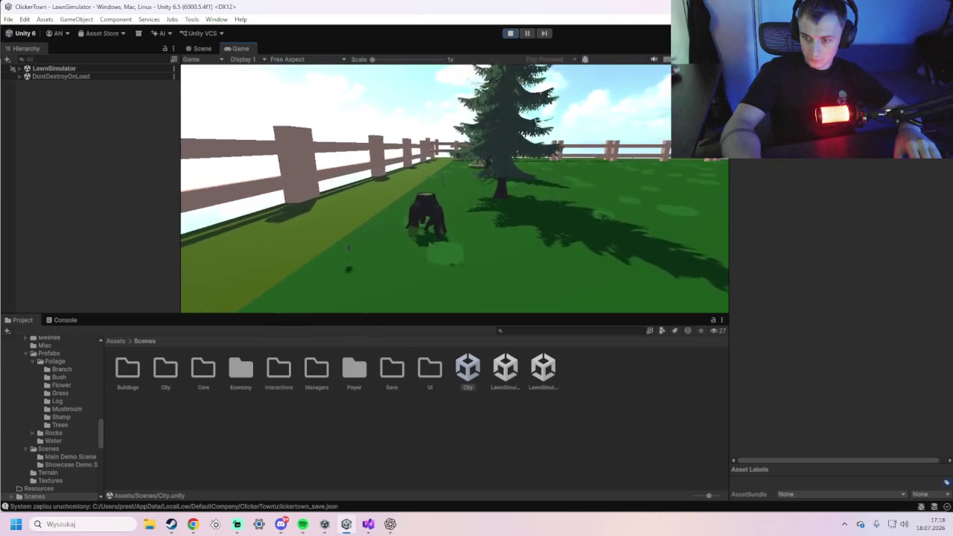
key(u)
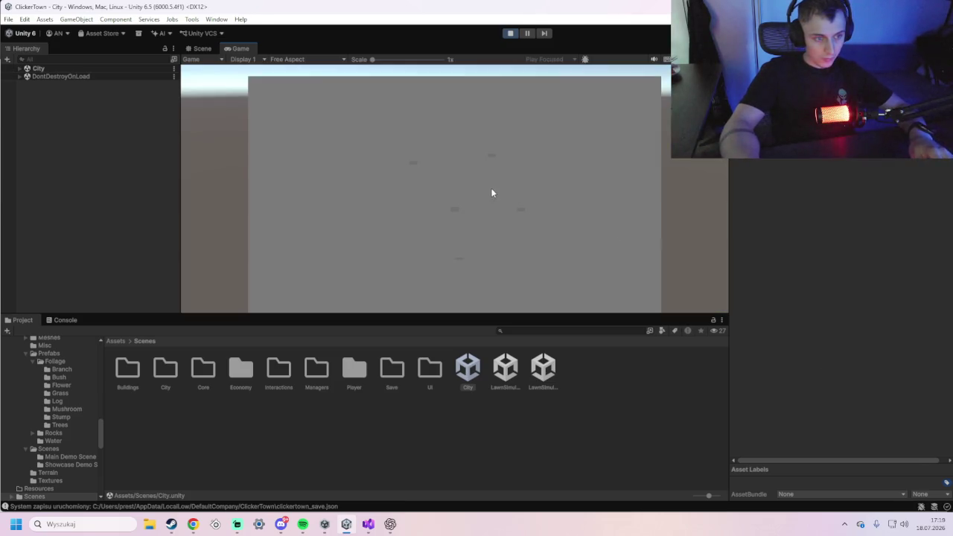
click(510, 33)
- Reopen LawnSimulator, zoom out over the whole fenced lawn, and snip a screenshot of it
click(510, 33)
double_click(505, 368)
scroll(447, 239, down, 5)
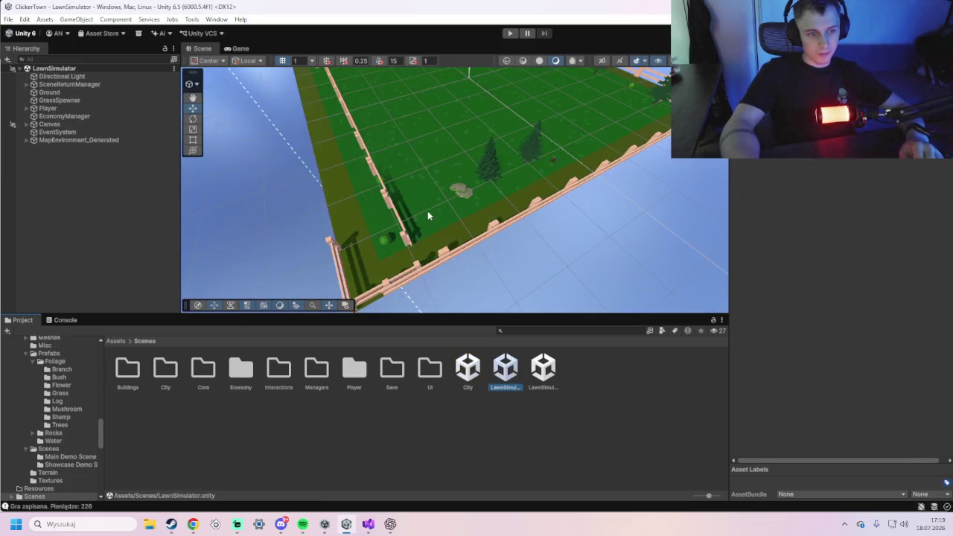
scroll(443, 209, down, 5)
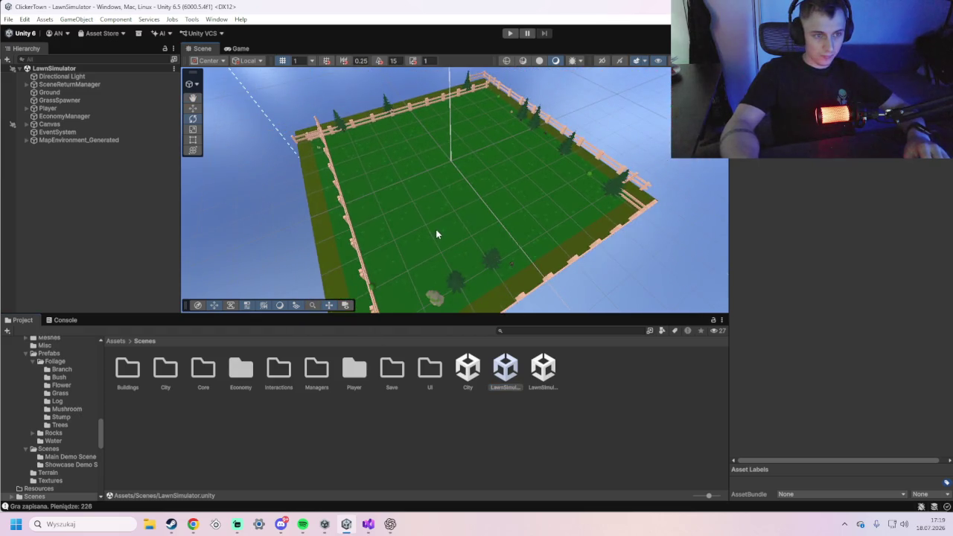
scroll(436, 231, down, 5)
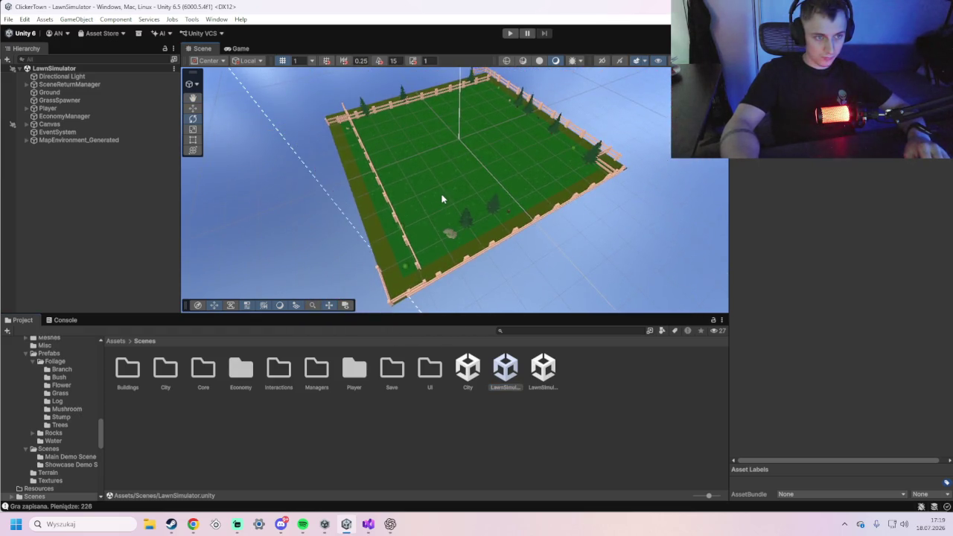
scroll(442, 198, down, 2)
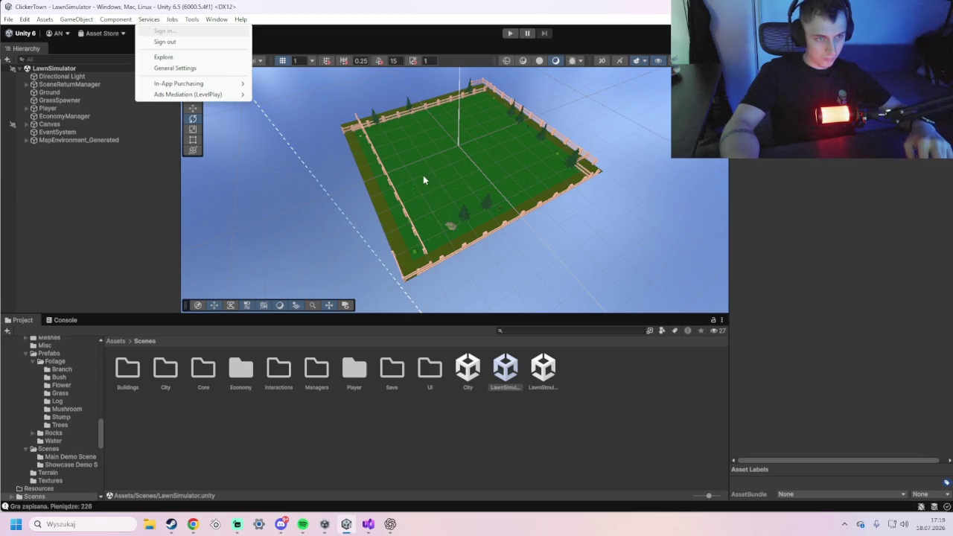
click(341, 114)
key(shift+super+s)
mouse_move(299, 69)
mouse_down()
mouse_move(677, 314)
mouse_move(645, 288)
mouse_up()
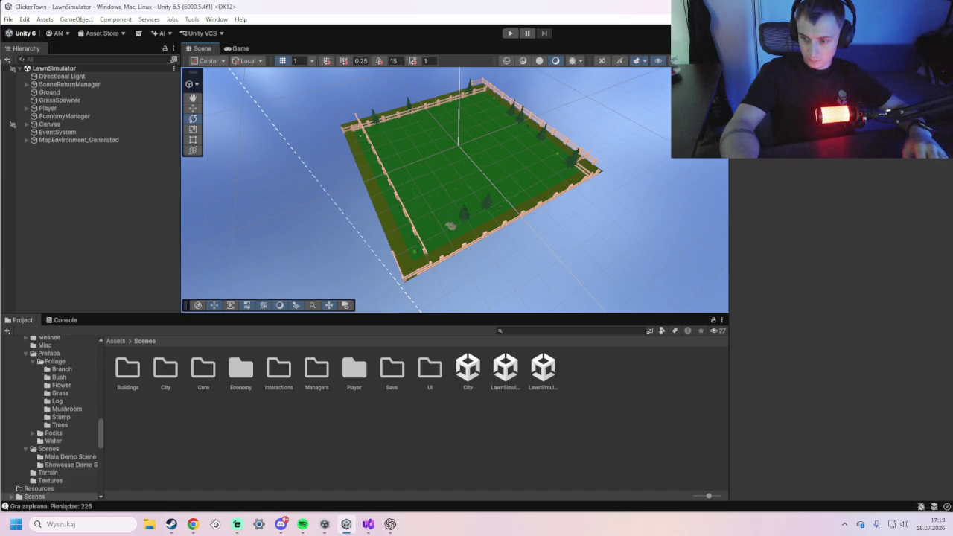
- Paste the lawn screenshot into Codex and start typing 'dalej nie trafiasz ze zgraniem wszys'
click(390, 523)
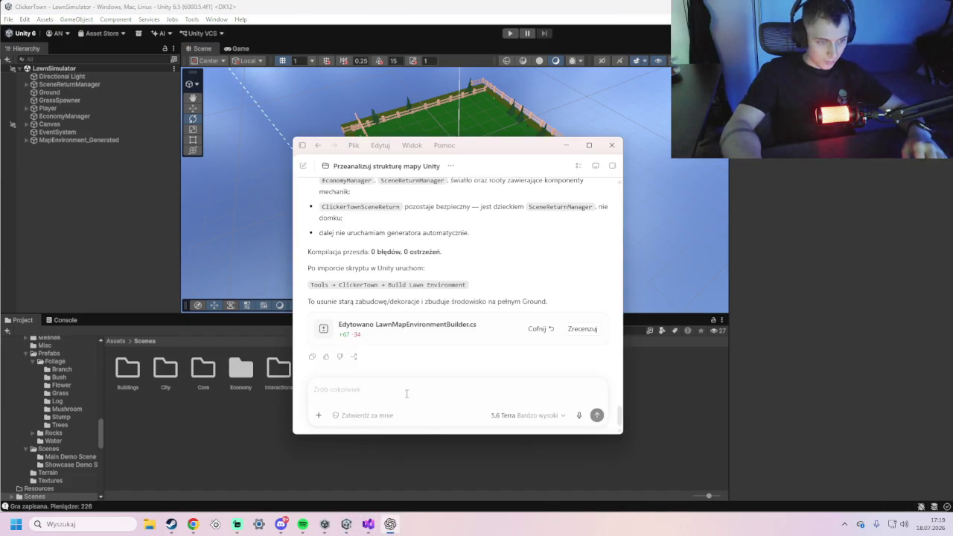
key(ctrl+v)
text(dalej nie trafiasz ze )
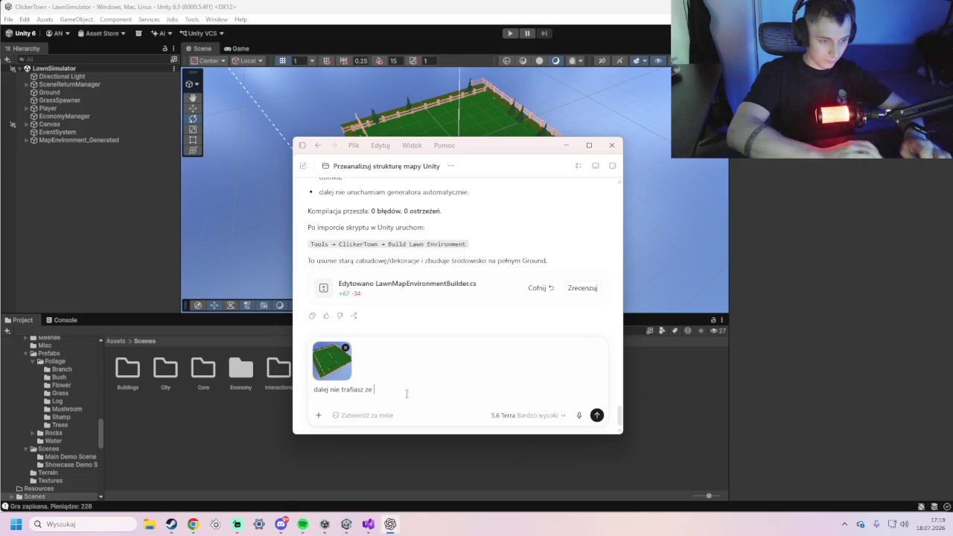
text(zgrani)
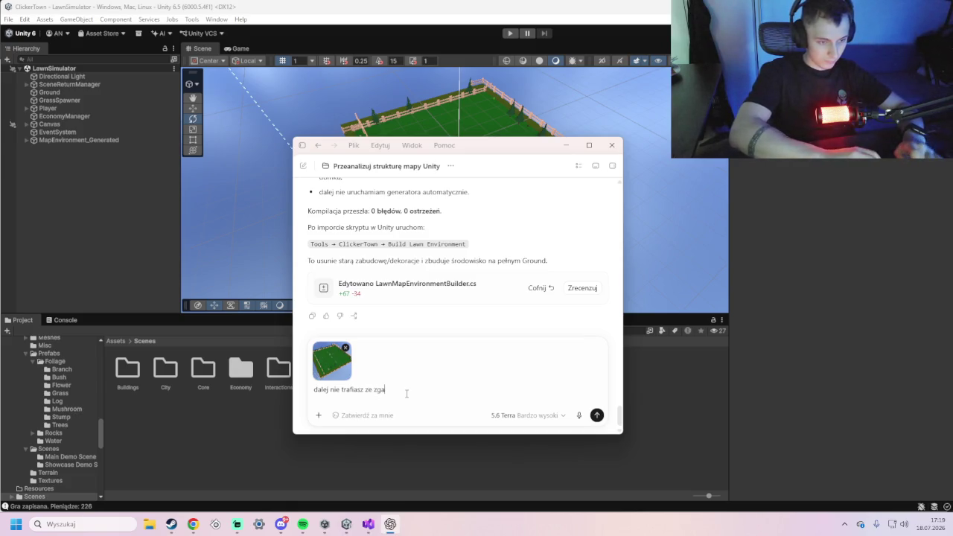
text(em wszys)
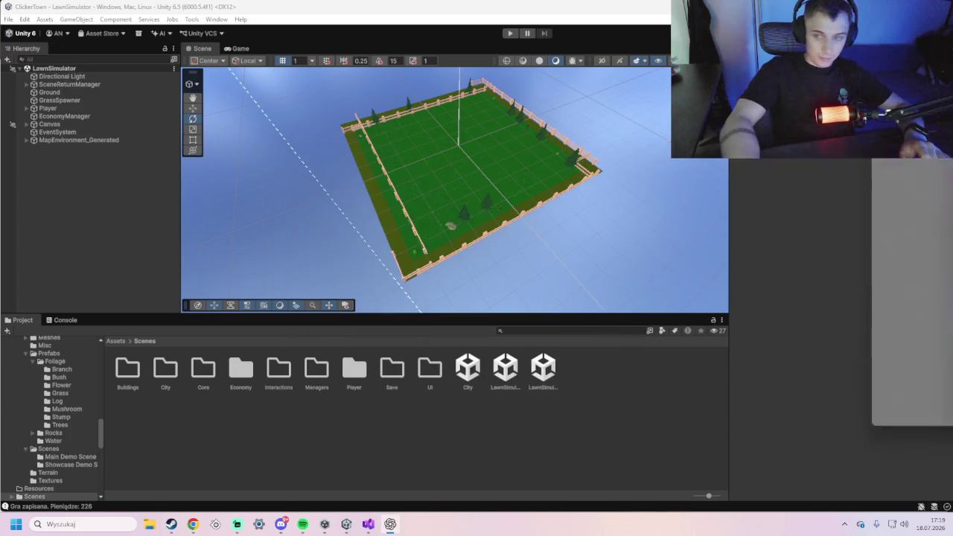
click(485, 128)
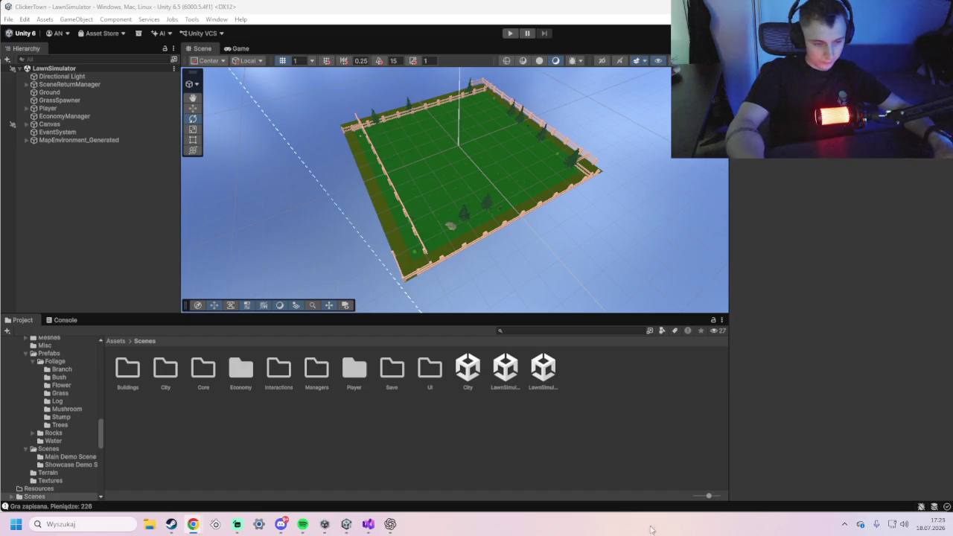
click(390, 524)
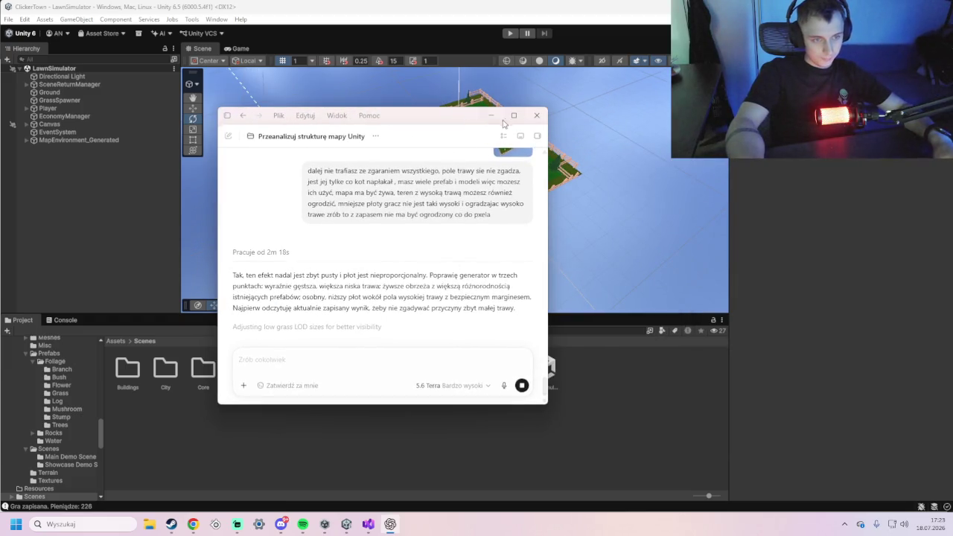
- Move the Codex window aside and let Unity finish compiling the updated lawn generator scripts
drag(471, 121, 952, 99)
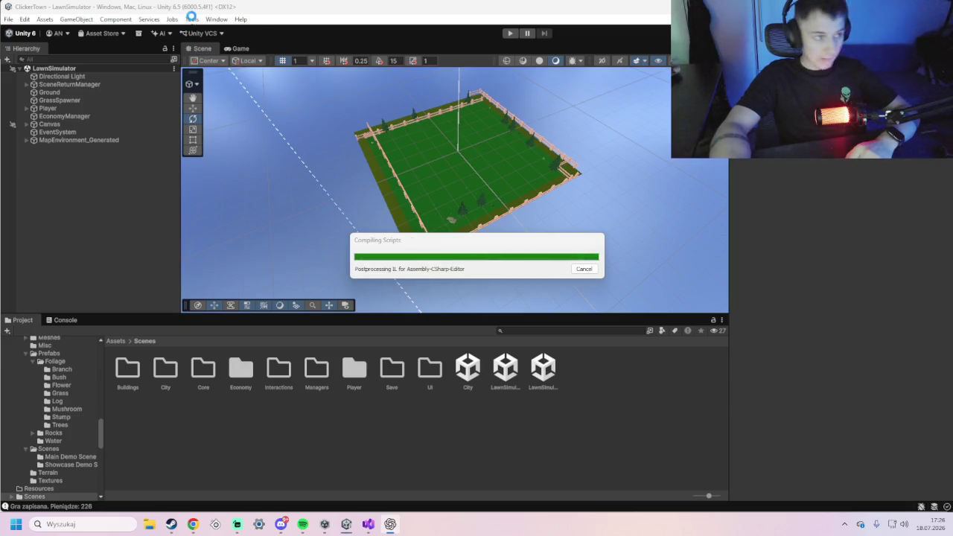
- Rebuild the lawn with Tools > ClickerTown > Build Lawn Environment
click(192, 22)
mouse_move(216, 33)
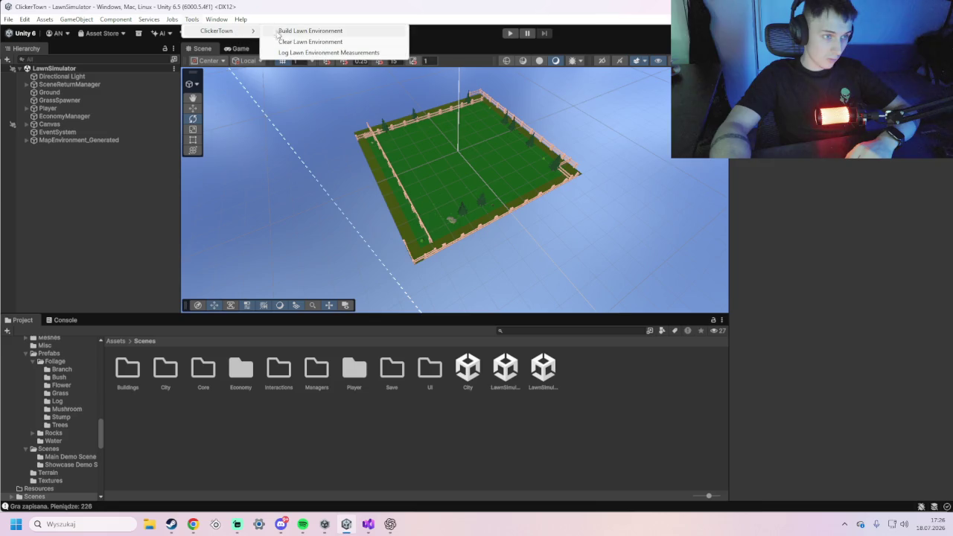
click(291, 34)
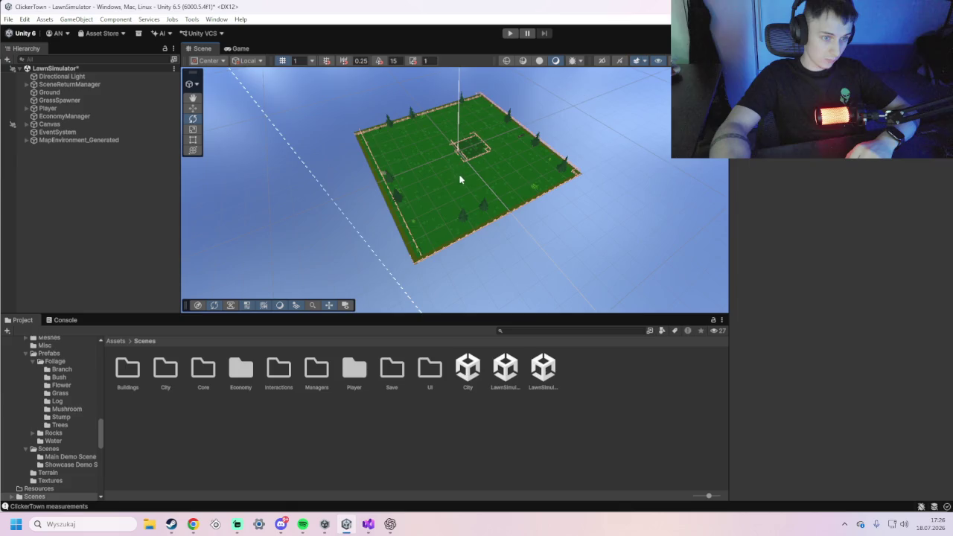
- Orbit and zoom the Scene view to centre the new fenced inner grass square
scroll(468, 191, up, 8)
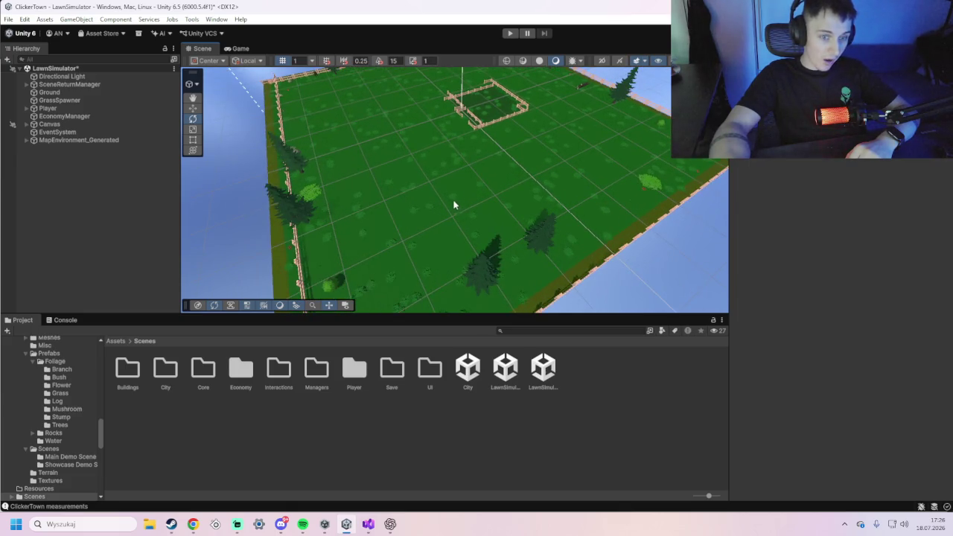
mouse_move(463, 154)
mouse_down()
mouse_move(504, 152)
mouse_move(484, 217)
mouse_move(489, 181)
mouse_move(496, 205)
mouse_move(564, 213)
mouse_move(528, 198)
mouse_move(504, 170)
mouse_move(484, 274)
mouse_move(468, 245)
mouse_move(556, 185)
mouse_move(479, 215)
mouse_move(473, 120)
mouse_up()
scroll(497, 205, up, 5)
scroll(465, 238, down, 3)
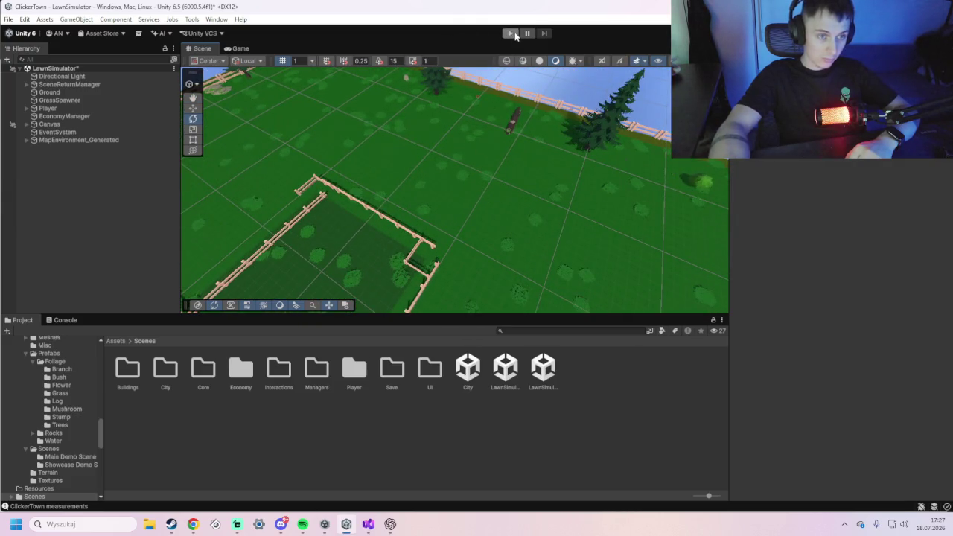
drag(302, 235, 187, 159)
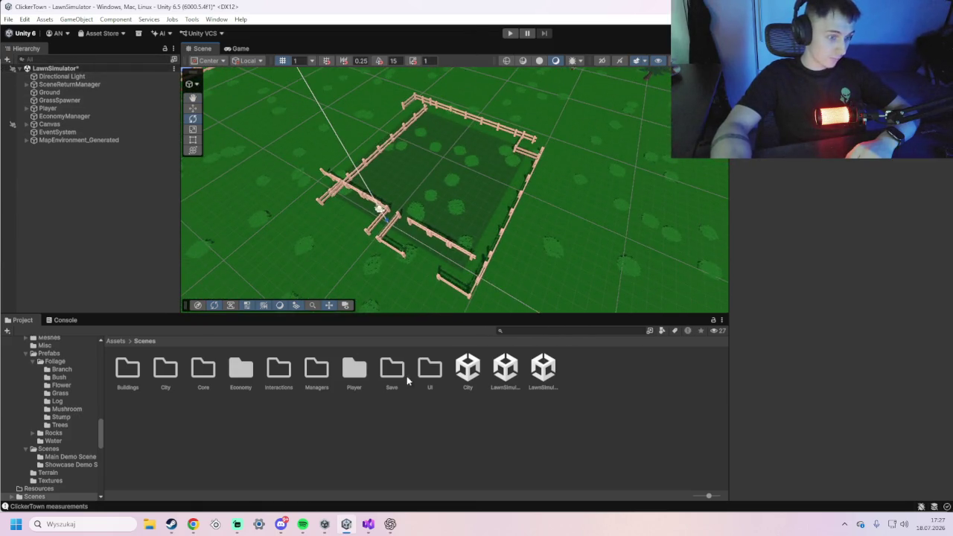
- Open the City scene, save the LawnSimulator changes, and start Play mode
double_click(478, 371)
click(451, 286)
click(511, 32)
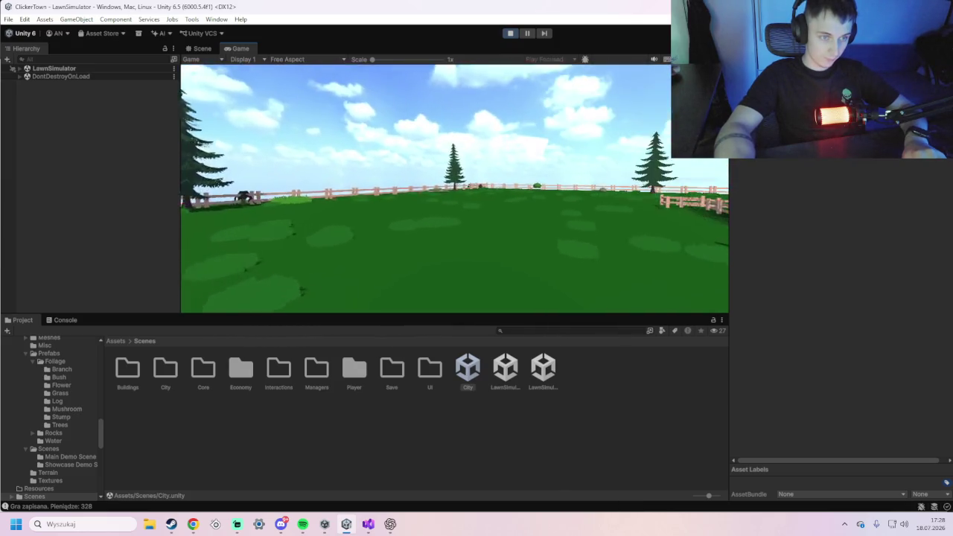
- Walk the player forward to the fence beside the tall grass, then stop the game
key(w)
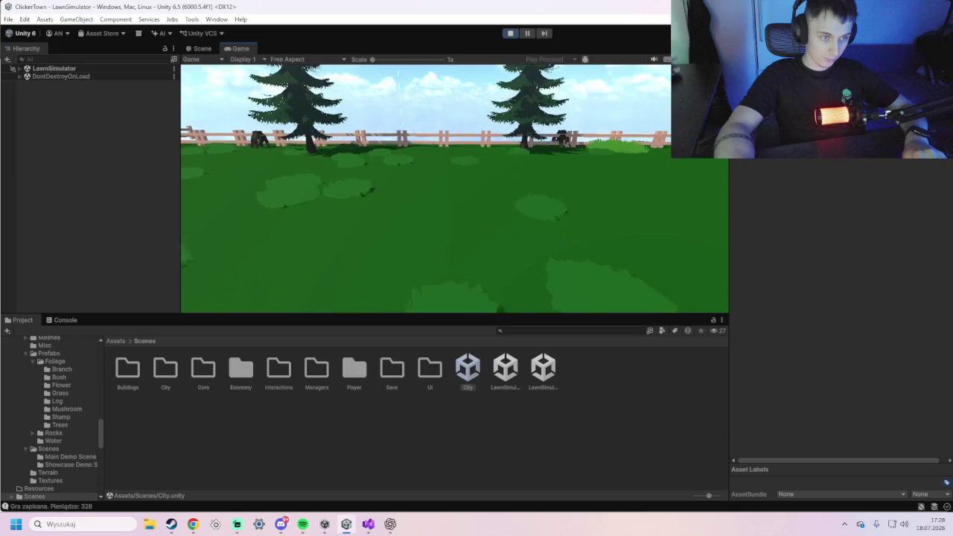
key(w)
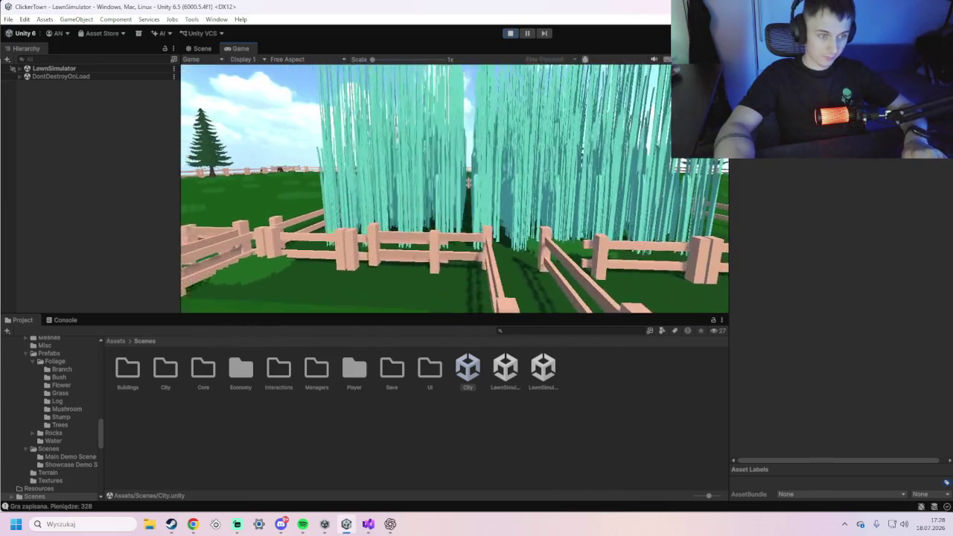
click(510, 33)
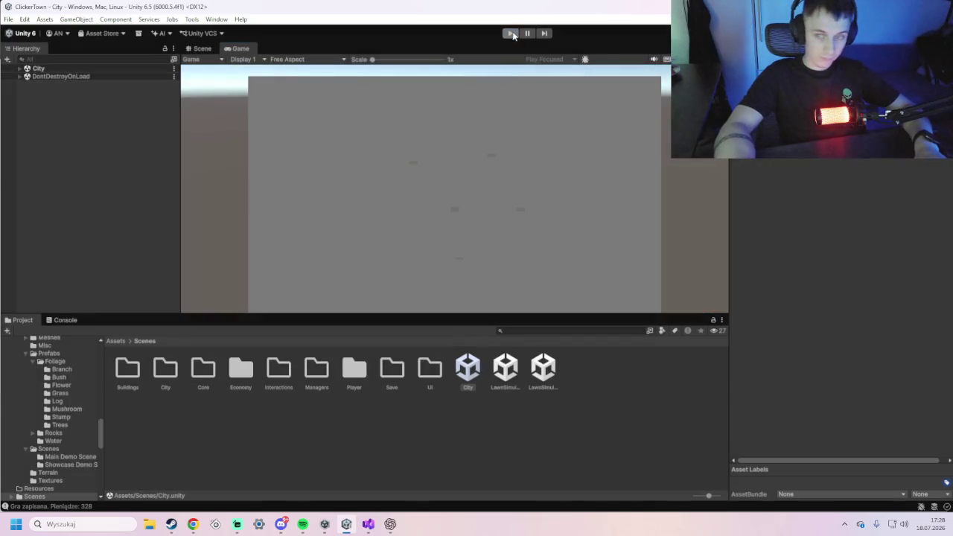
- Reopen the LawnSimulator scene and frame the yard ground in the Scene view
key(alt+Tab)
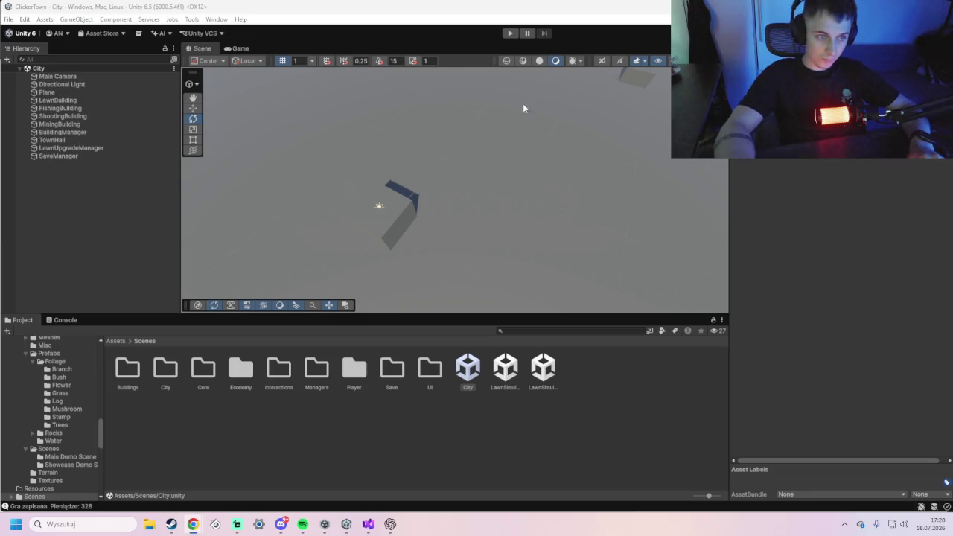
double_click(514, 377)
scroll(439, 257, down, 5)
scroll(436, 264, down, 2)
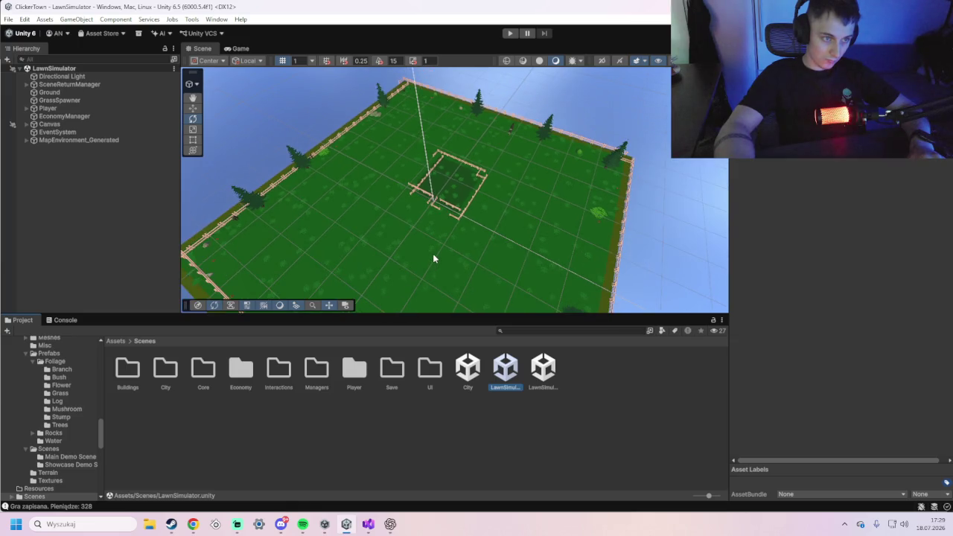
mouse_move(433, 253)
mouse_down()
mouse_move(591, 240)
mouse_move(519, 248)
mouse_move(415, 226)
mouse_move(587, 216)
mouse_move(497, 226)
mouse_up()
click(448, 225)
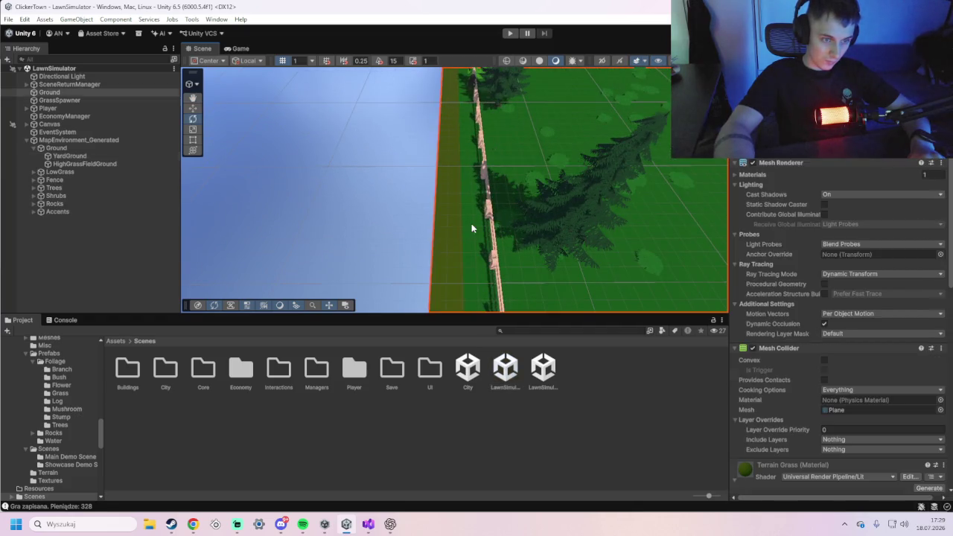
key(f)
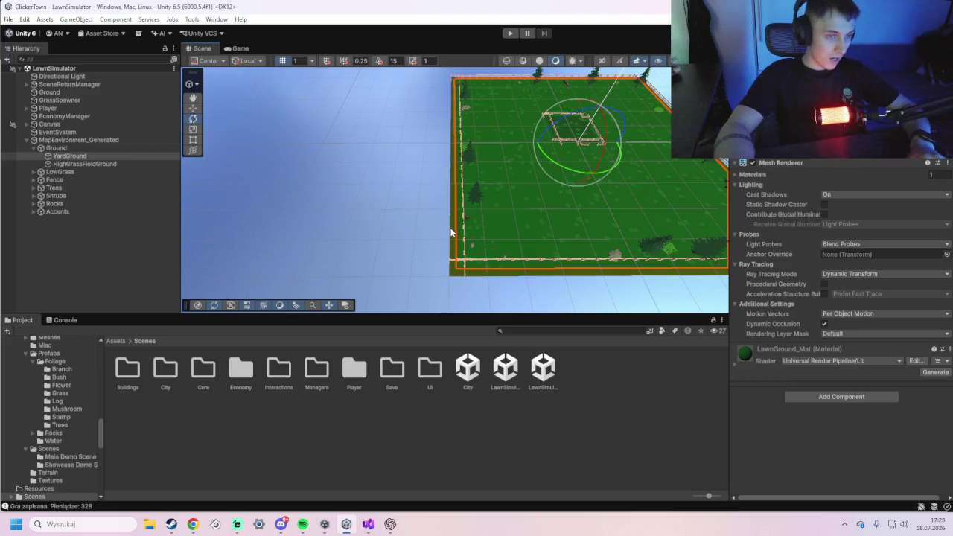
- Delete the redundant top-level Ground object, keeping the generated environment's Ground group
click(451, 233)
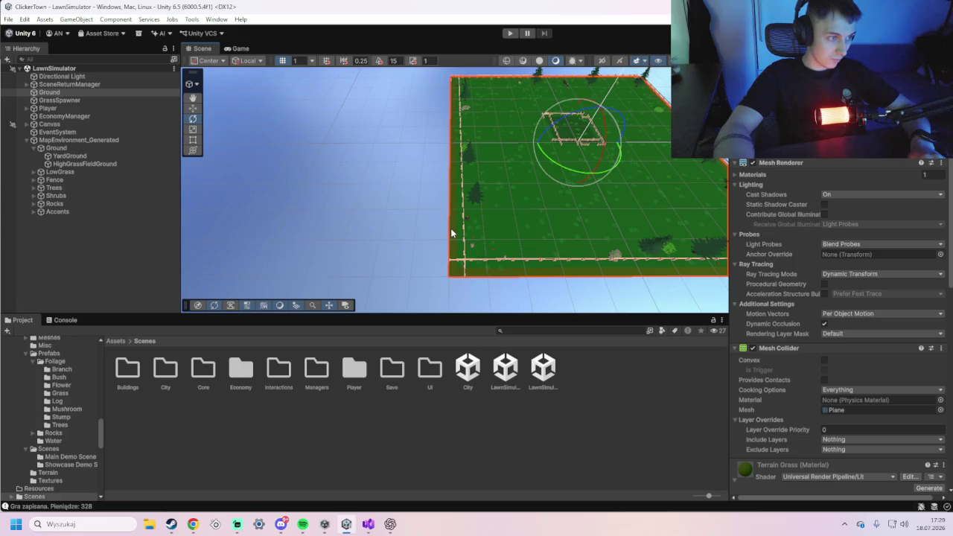
click(71, 150)
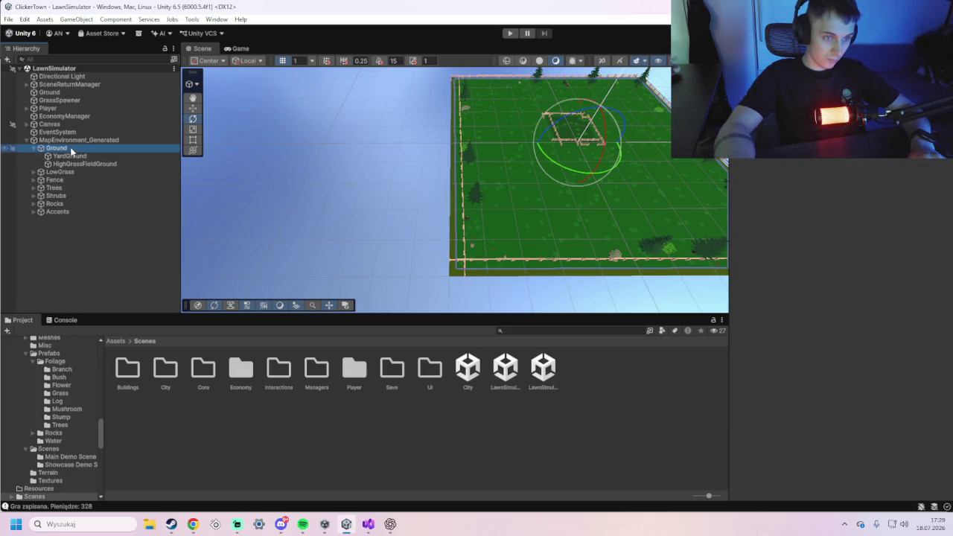
click(64, 92)
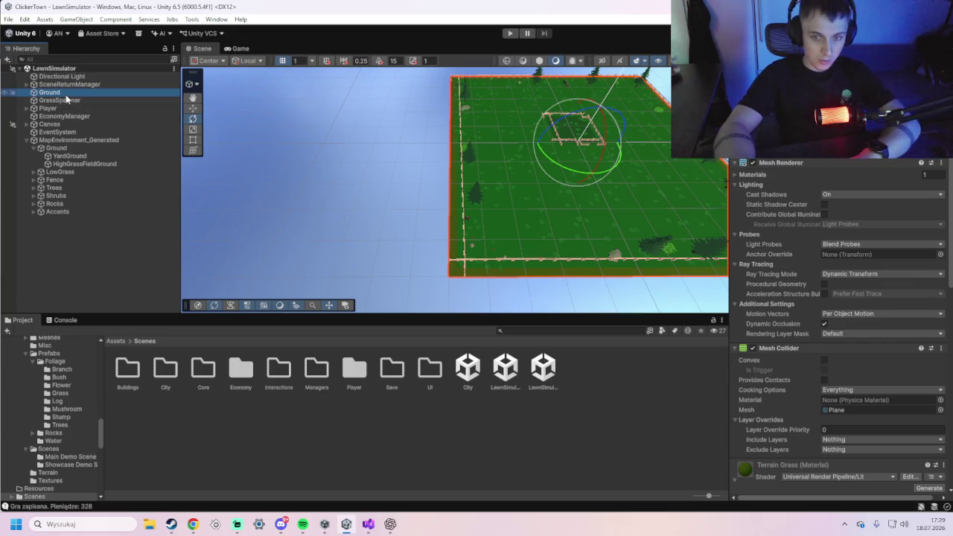
key(Delete)
scroll(499, 261, up, 3)
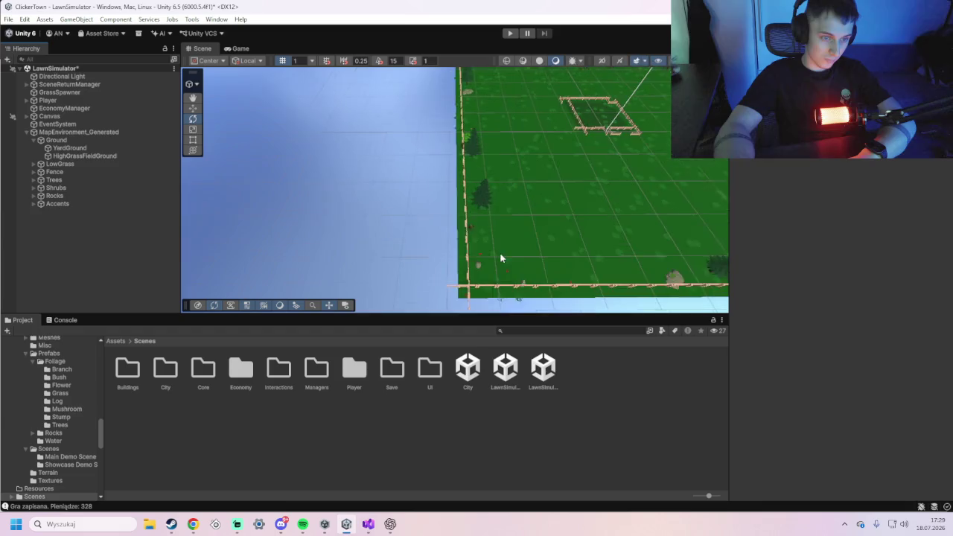
drag(498, 269, 420, 206)
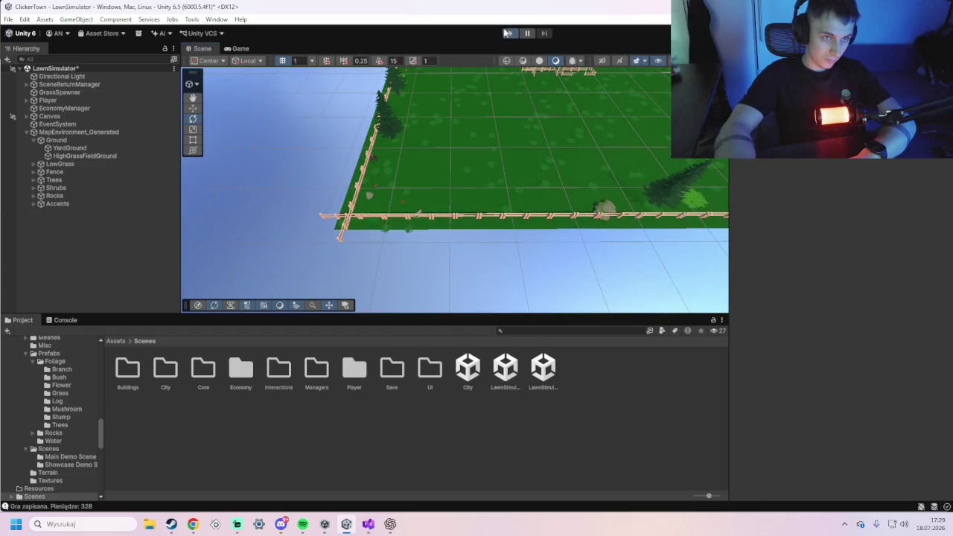
click(506, 33)
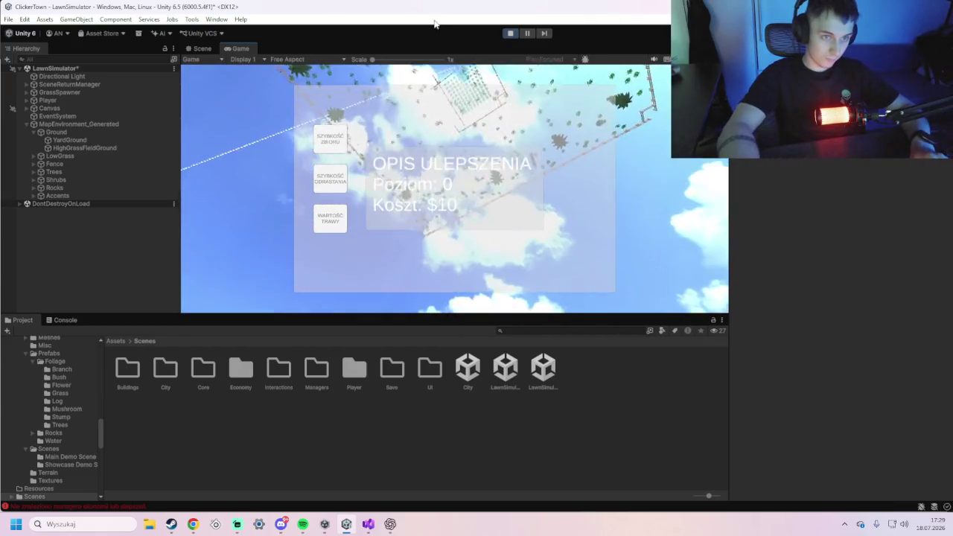
click(510, 34)
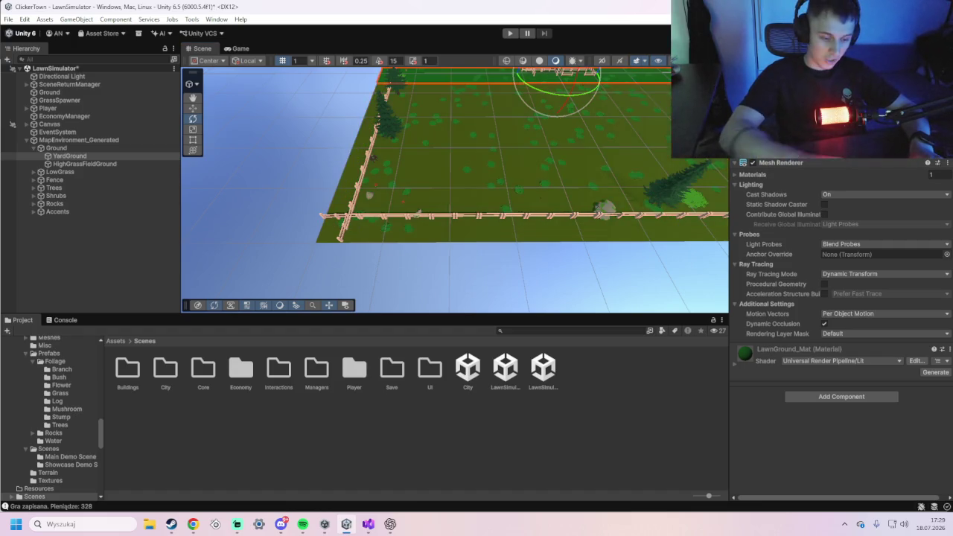
- Frame the near outer fence and delete the fence segment at the crossing
scroll(529, 190, down, 2)
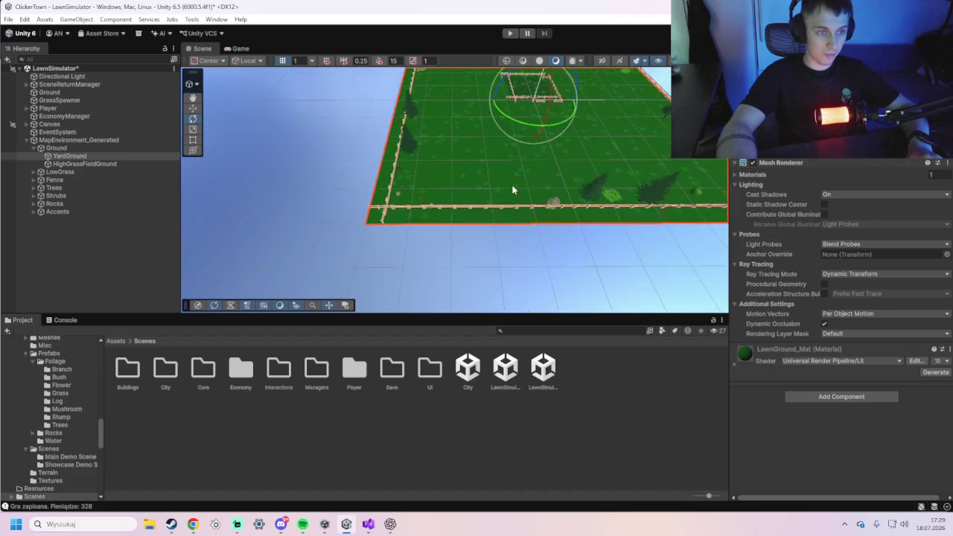
scroll(330, 229, up, 5)
click(330, 229)
key(f)
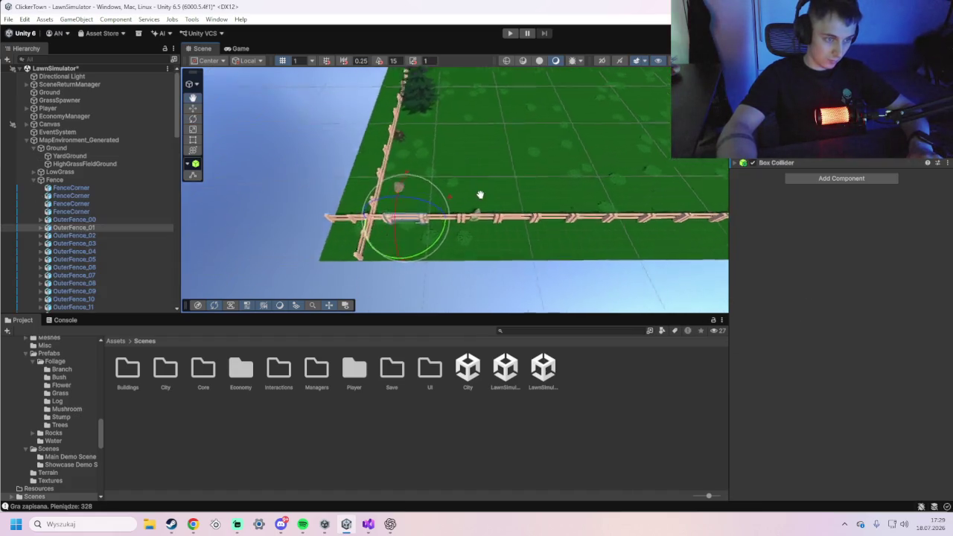
key(w)
scroll(492, 213, up, 2)
scroll(492, 213, up, 3)
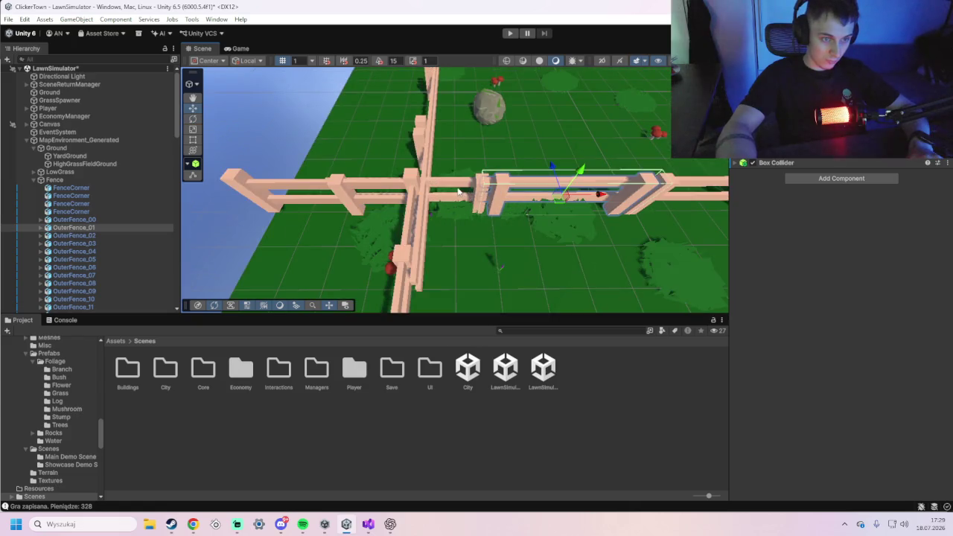
click(459, 192)
key(Delete)
- Delete the fence segments to the right and the back vertical fence piece
click(372, 194)
click(421, 188)
click(438, 174)
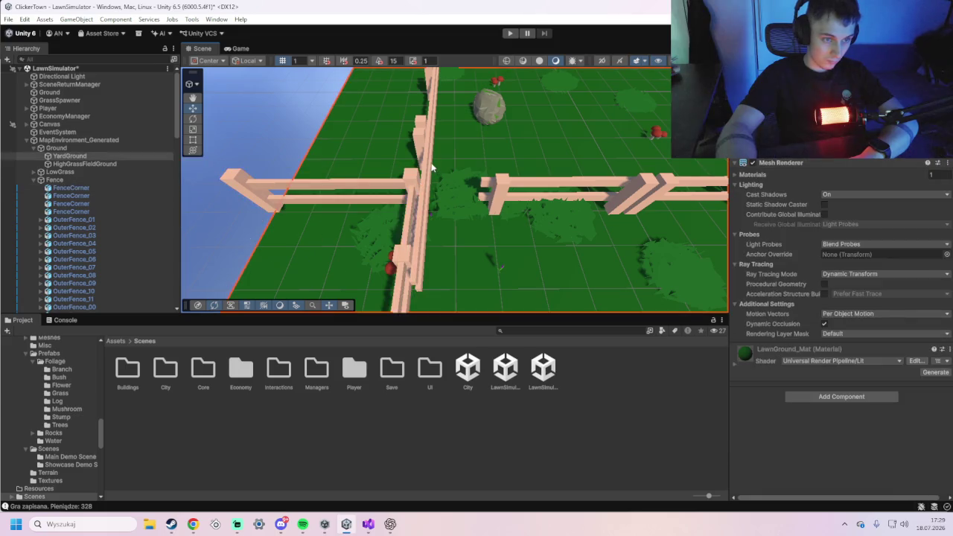
key(Delete)
click(505, 189)
key(Delete)
click(425, 126)
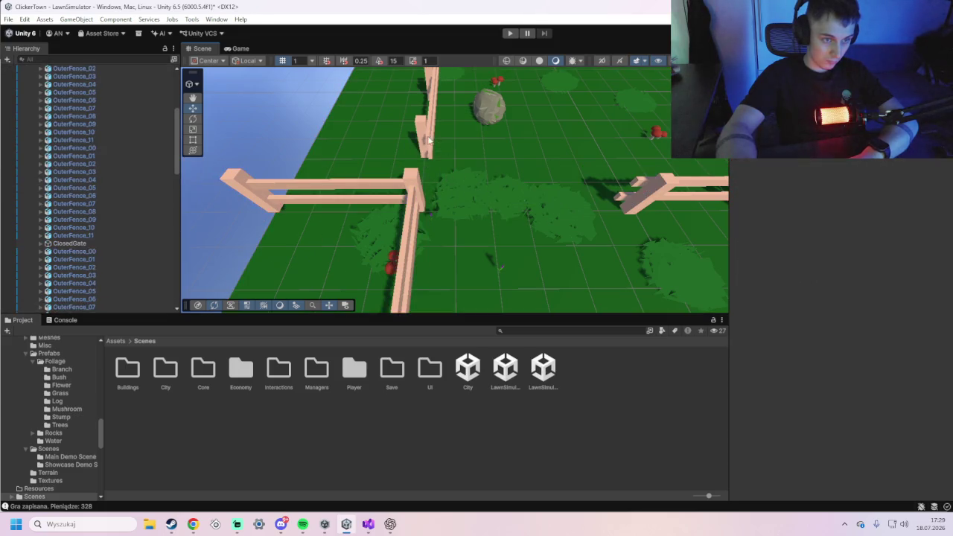
key(Delete)
- Box-select the remaining fence pieces near the crossing and pick the fence corner piece
drag(414, 191, 479, 141)
click(412, 191)
drag(337, 257, 366, 260)
click(378, 218)
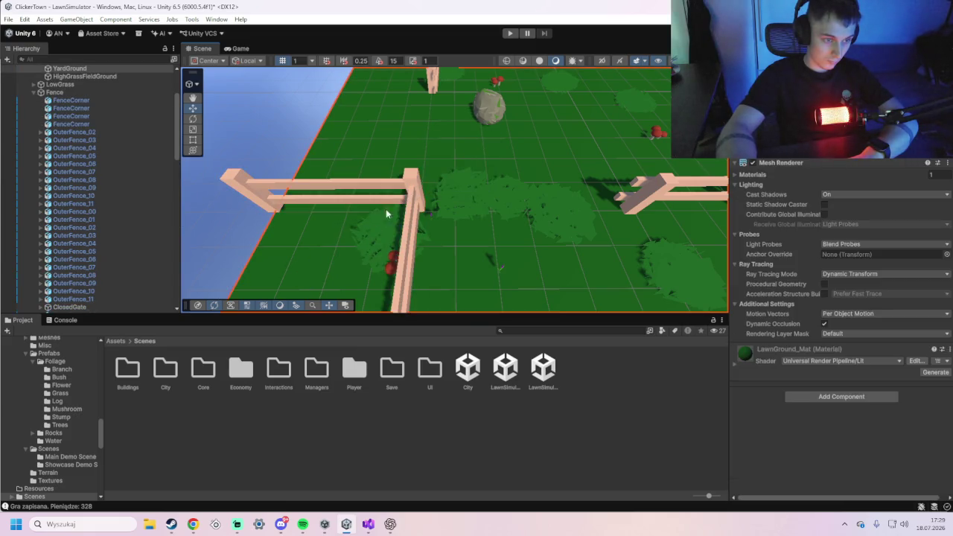
scroll(415, 211, down, 3)
click(437, 195)
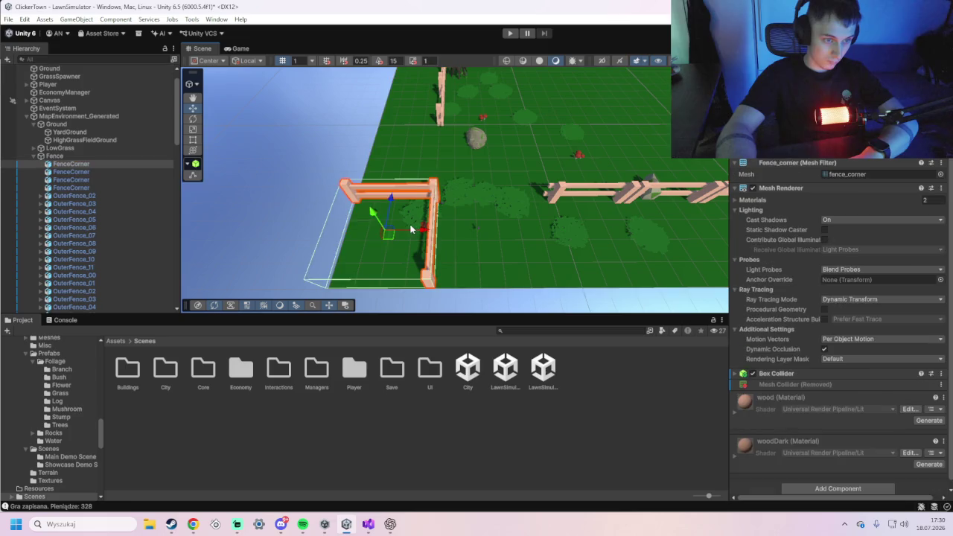
- Slide the loose fence corner piece rightward between the fences
drag(387, 224, 406, 154)
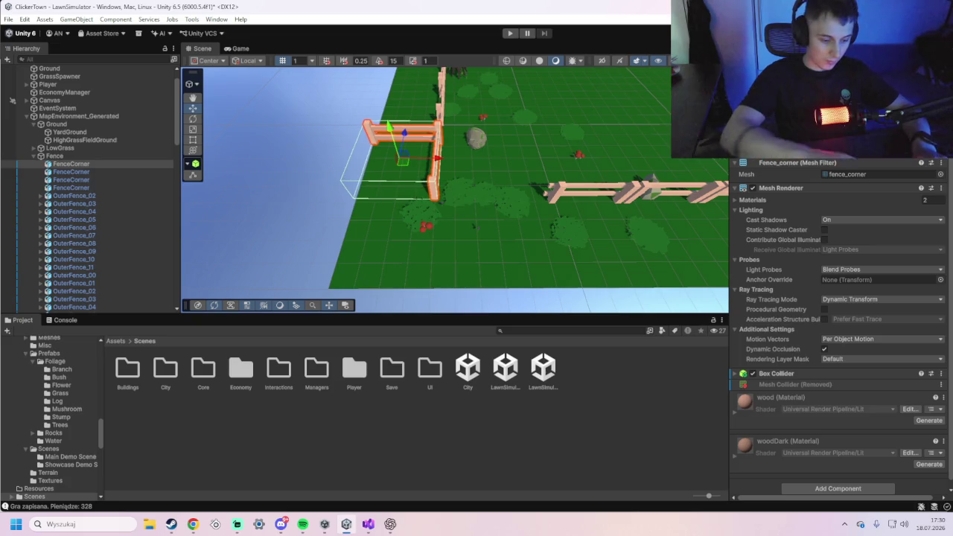
key(r)
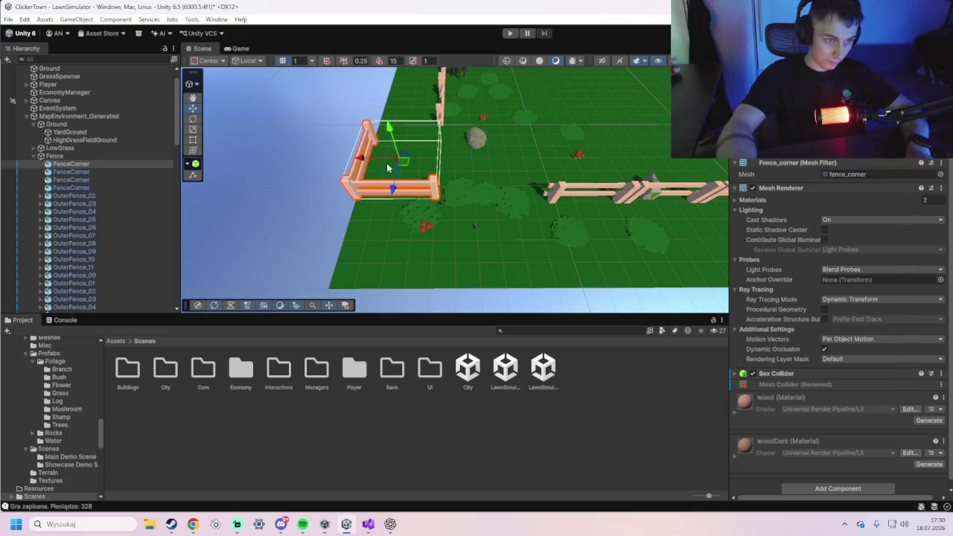
click(388, 159)
click(372, 149)
drag(372, 149, 455, 152)
- Rotate the fence corner in about 15° snap steps, then select the YardGround
mouse_move(534, 226)
mouse_down()
mouse_move(442, 232)
mouse_move(397, 167)
mouse_move(513, 153)
mouse_move(495, 175)
mouse_up()
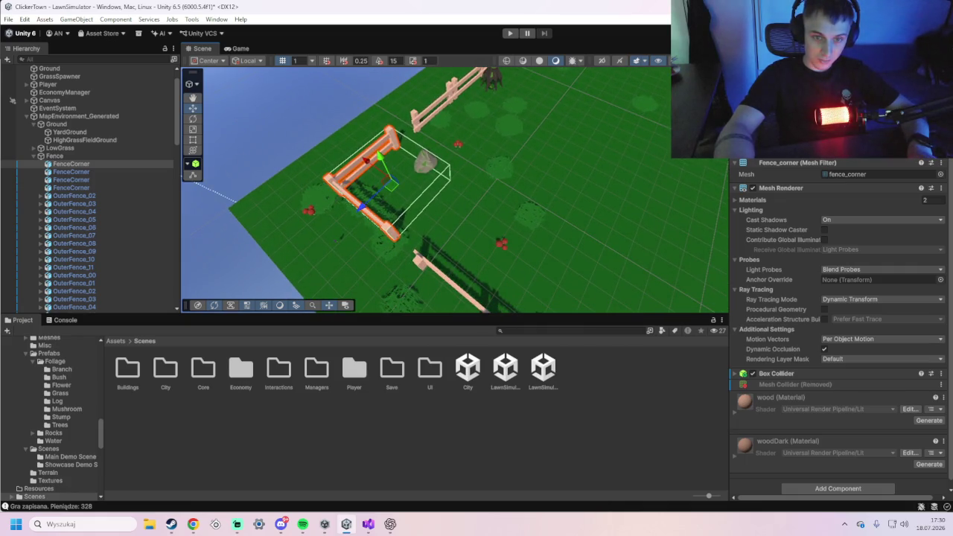
key(r)
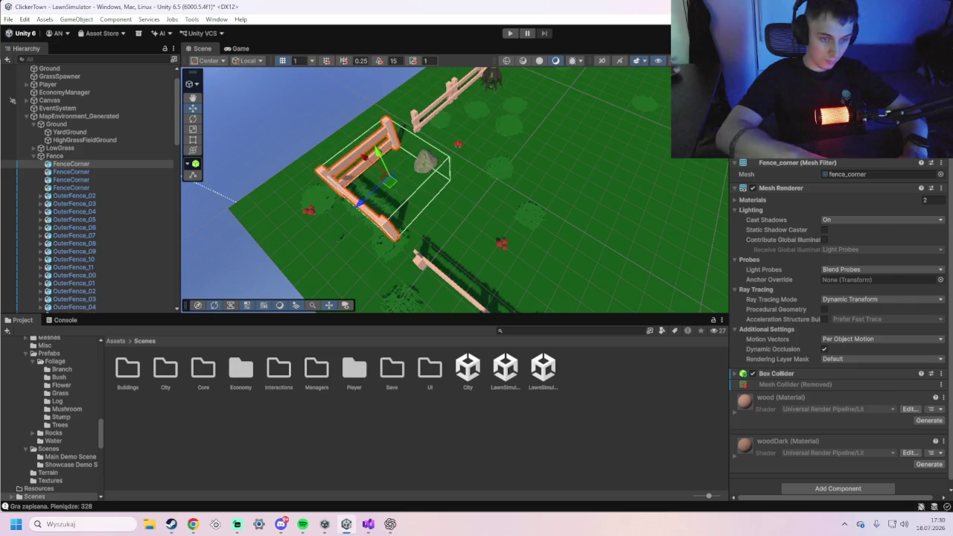
key(r)
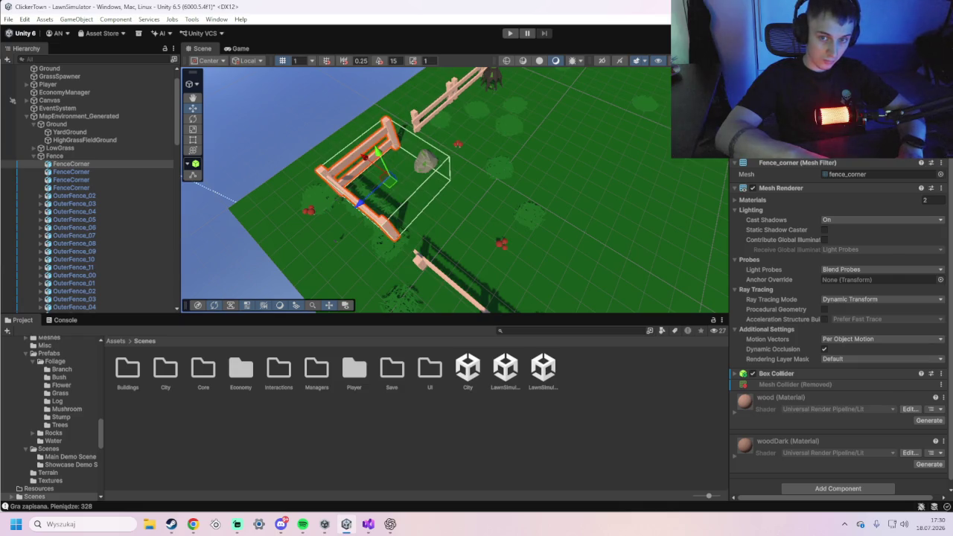
click(467, 180)
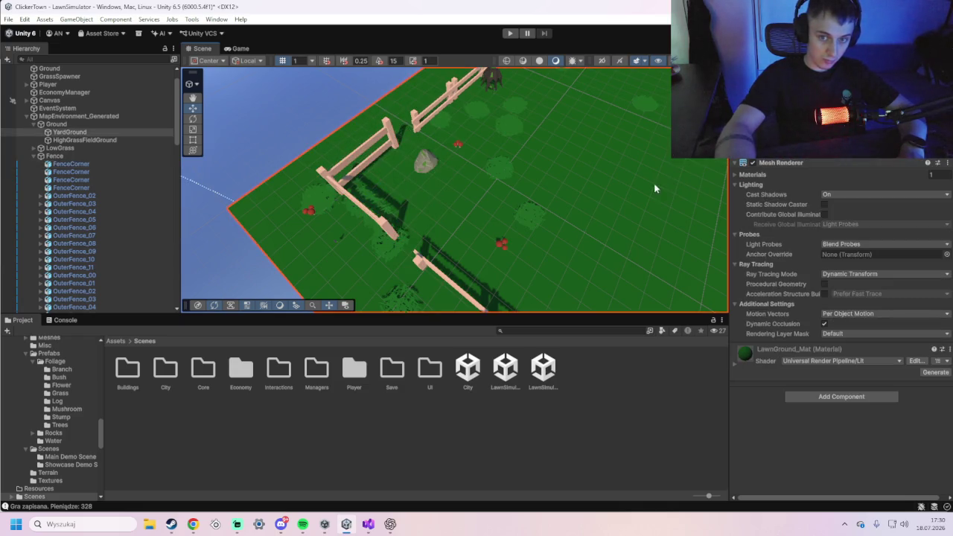
- Orbit close to the inner field fence, select HighGrassFence_00 and undo an accidental move
mouse_move(467, 180)
mouse_down()
mouse_move(486, 162)
mouse_move(383, 144)
mouse_move(380, 131)
mouse_move(311, 165)
mouse_up()
click(311, 165)
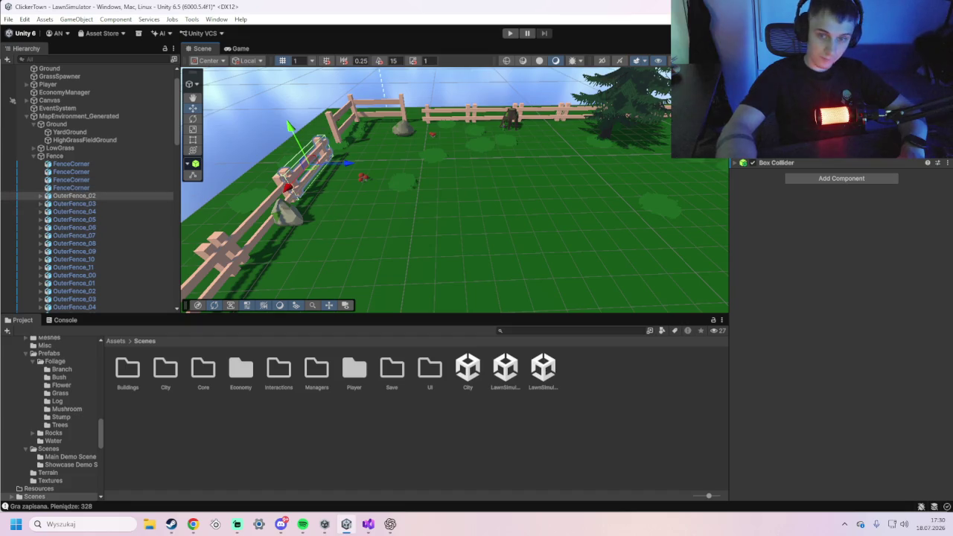
mouse_move(608, 185)
mouse_down()
mouse_move(385, 206)
mouse_move(438, 171)
mouse_move(425, 218)
mouse_move(374, 213)
mouse_move(355, 248)
mouse_move(424, 174)
mouse_move(422, 182)
mouse_up()
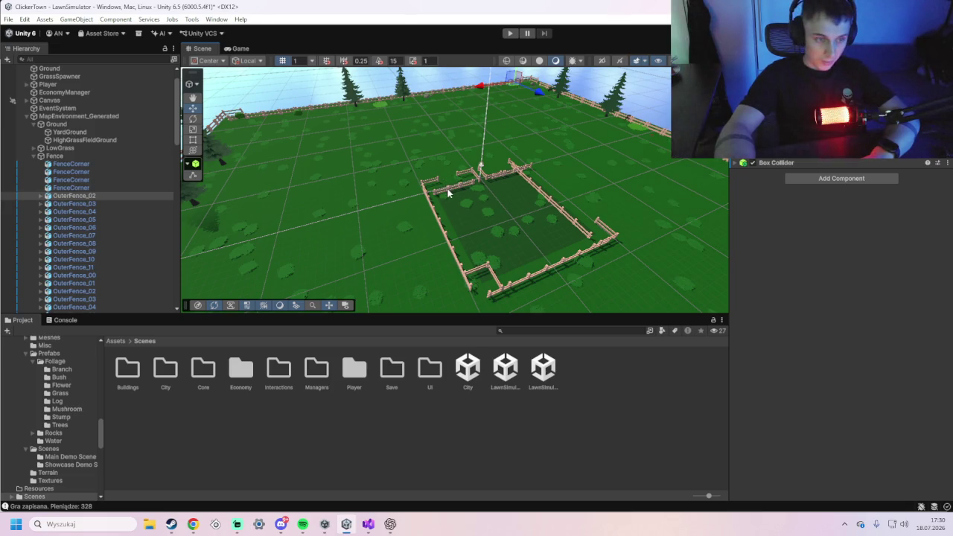
click(447, 193)
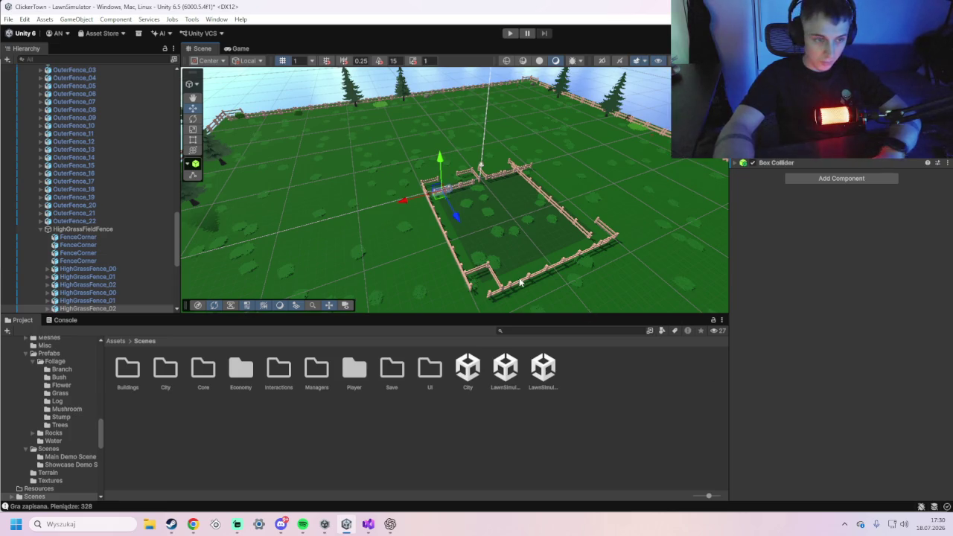
scroll(512, 266, down, 3)
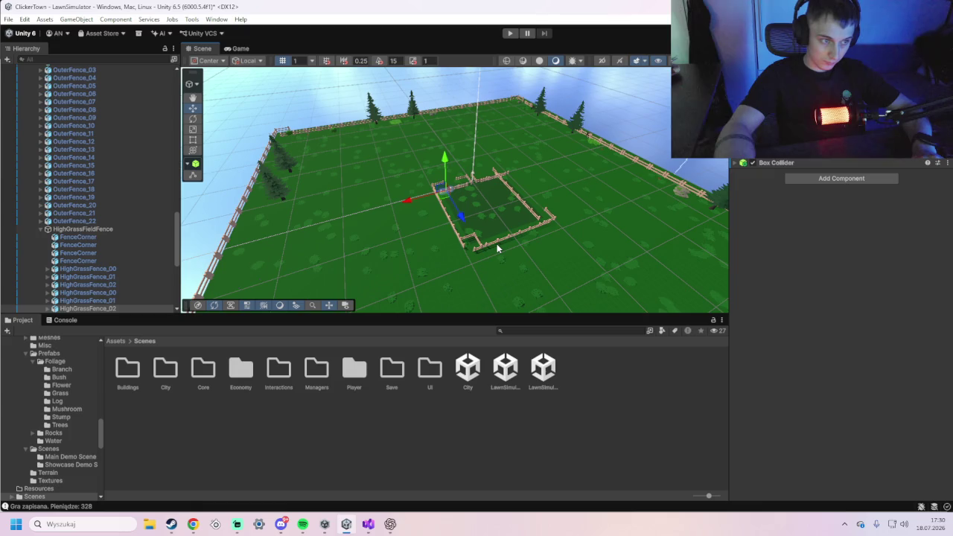
scroll(496, 243, up, 5)
click(465, 202)
click(473, 183)
key(ctrl+z)
key(ctrl+z)
key(ctrl+z)
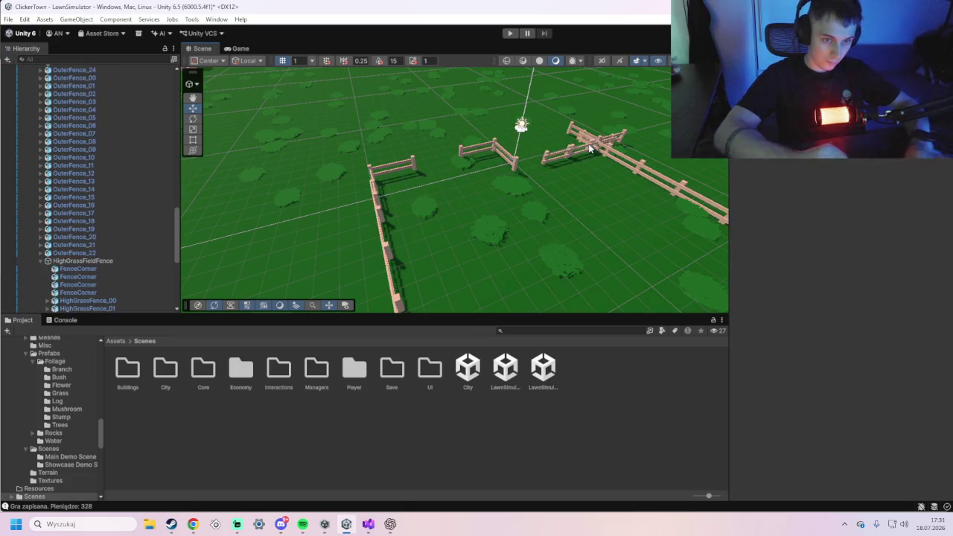
- Delete HighGrassFence_02, HighGrassFence_01, other stray field fence pieces and the HighGrassEntry grouping
click(590, 149)
click(567, 154)
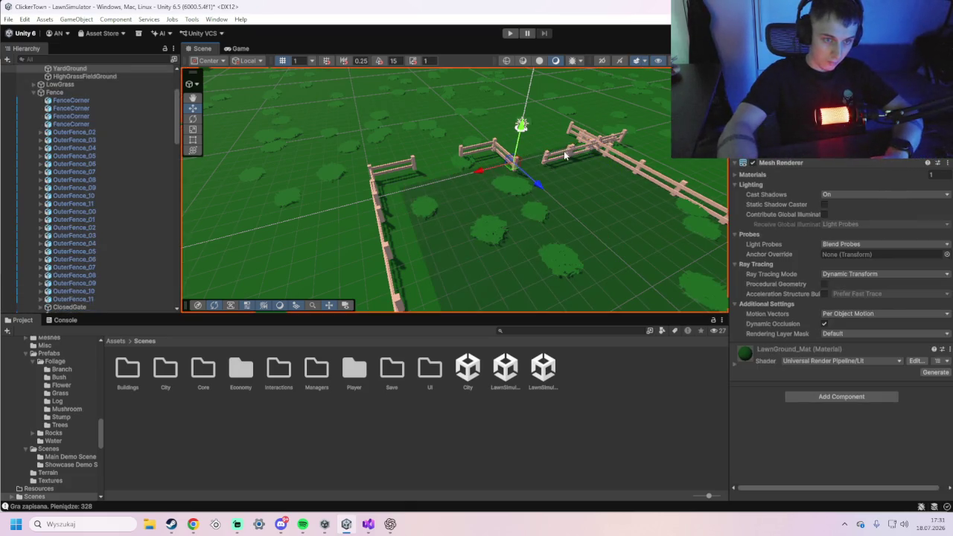
key(ctrl+z)
key(ctrl+z)
key(ctrl+z)
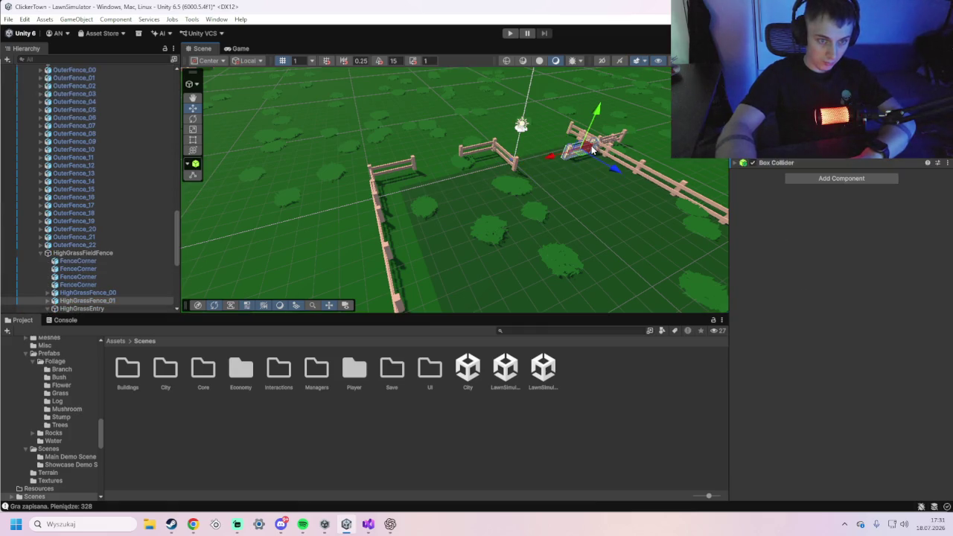
key(ctrl+z)
key(ctrl+z)
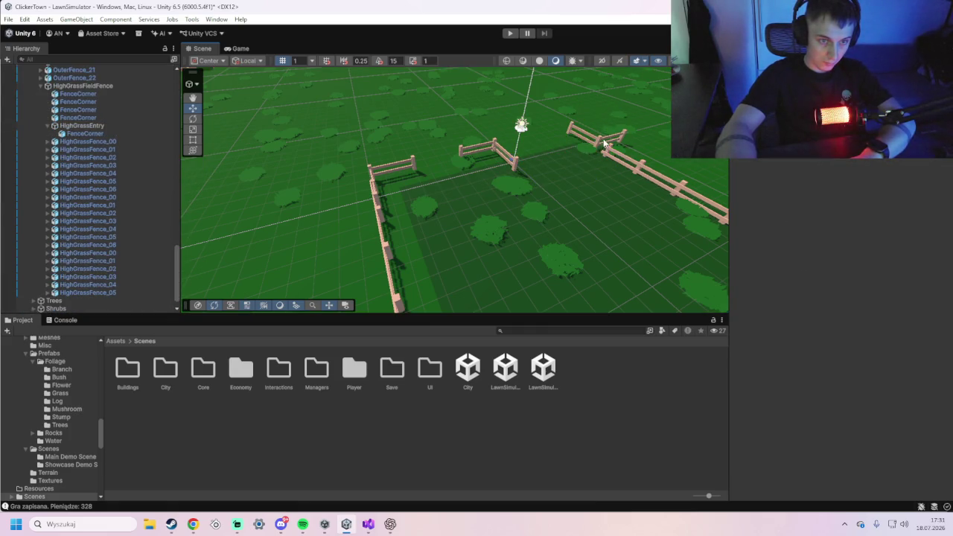
key(ctrl+z)
key(ctrl+z)
key(ctrl+z)
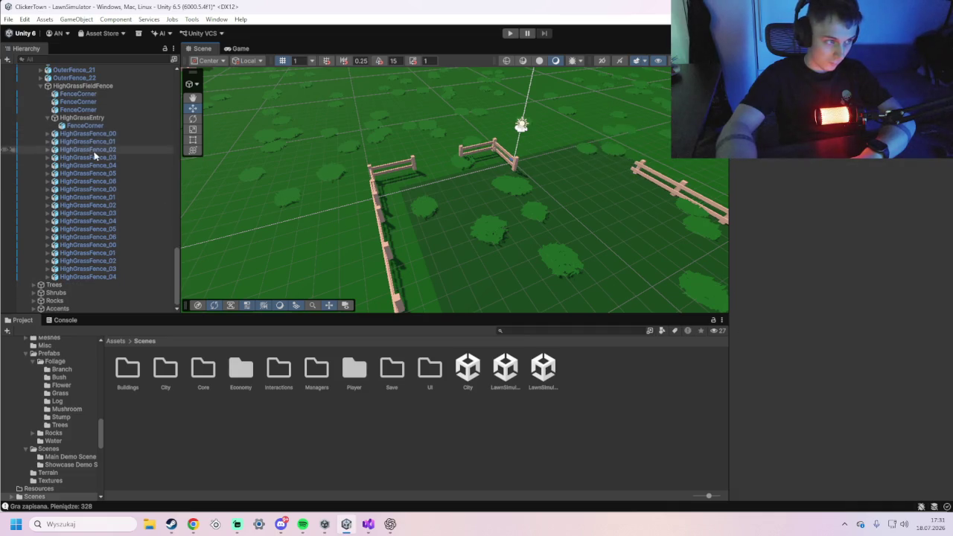
key(ctrl+z)
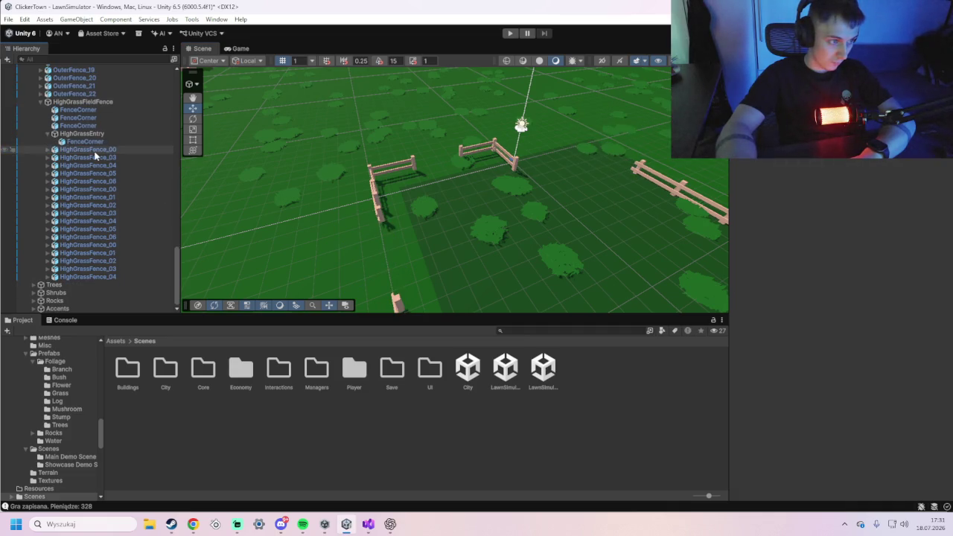
key(ctrl+z)
key(ctrl+z)
key(ctrl+z)
key(ctrl+z)
key(ctrl+z)
key(ctrl+z)
key(ctrl+z)
key(ctrl+z)
key(ctrl+z)
key(ctrl+z)
key(ctrl+z)
key(ctrl+z)
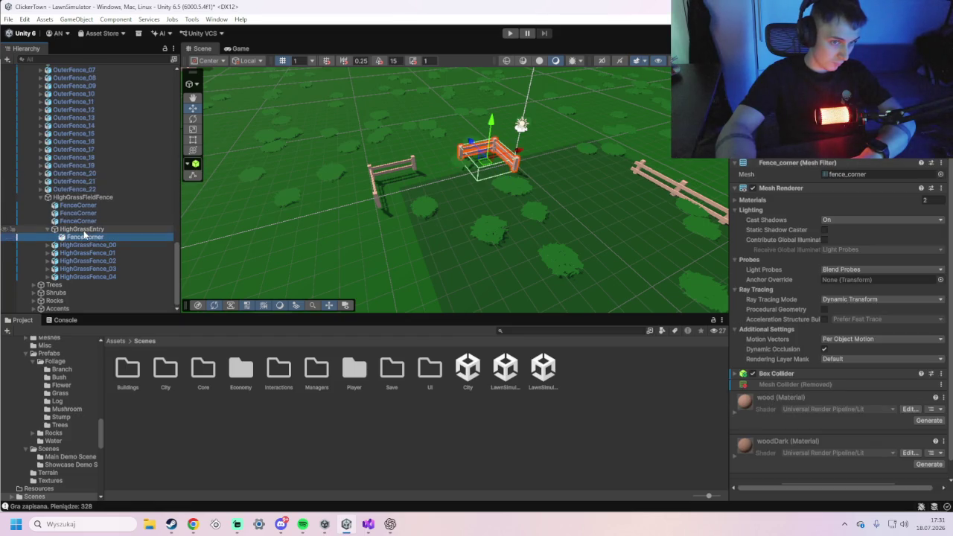
key(ctrl+z)
key(ctrl+z)
key(ctrl+z)
key(ctrl+z)
key(ctrl+z)
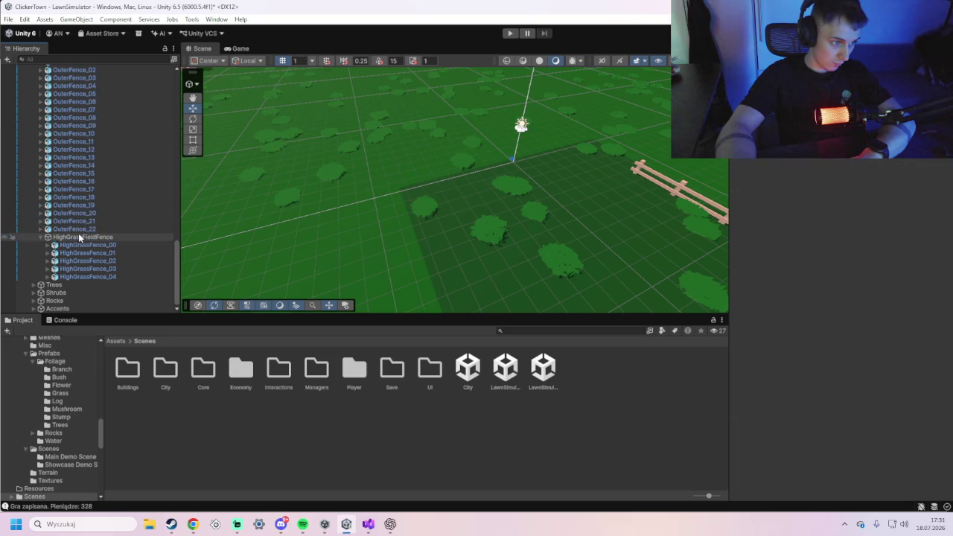
- Delete the HighGrassFieldFence group and frame the outer Fence around the lawn
key(Delete)
scroll(76, 223, up, 10)
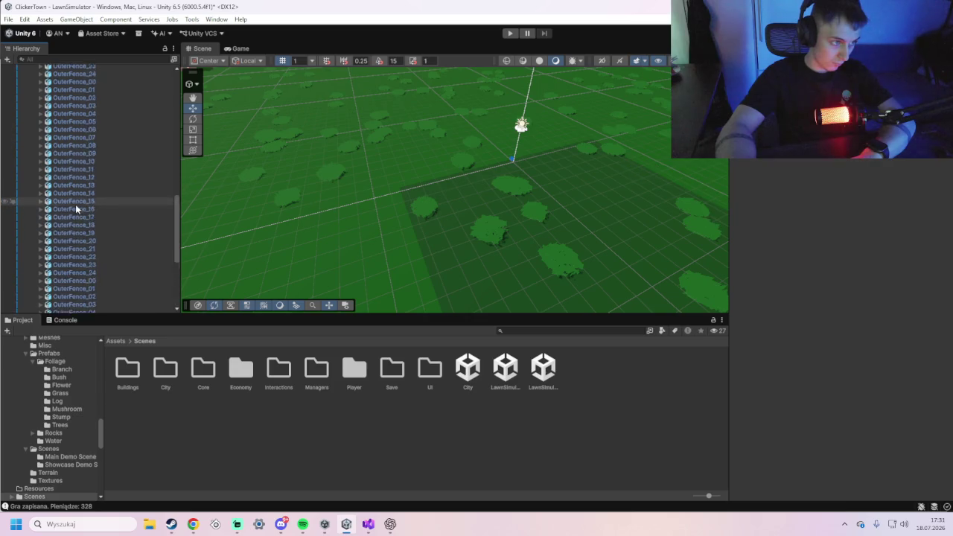
click(56, 108)
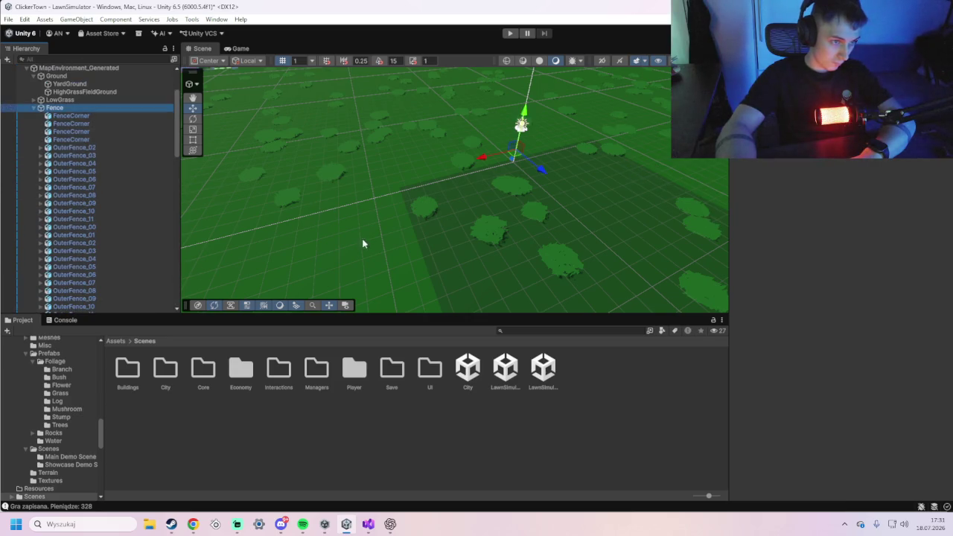
key(f)
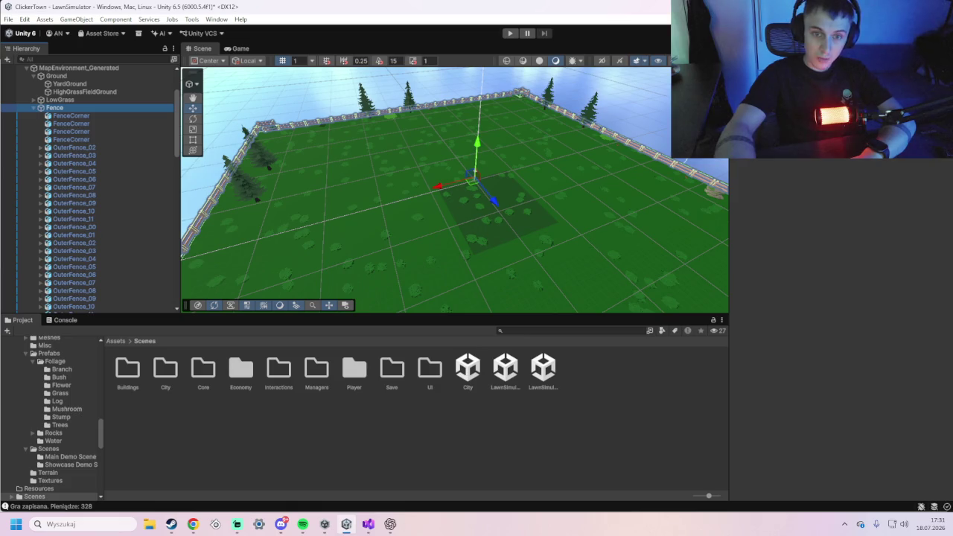
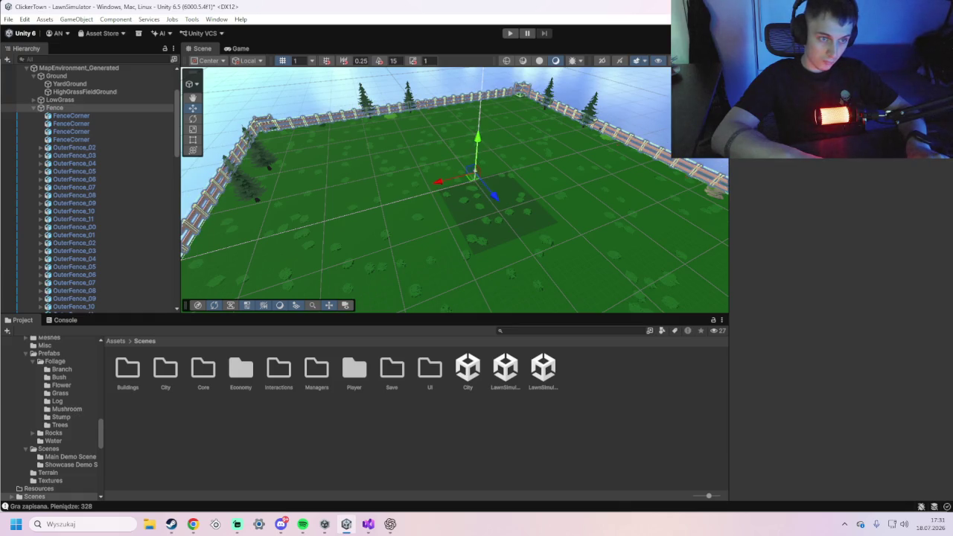
- Zoom and orbit the Scene view close to the fence, then select Fence in the Hierarchy
scroll(373, 198, up, 8)
drag(407, 160, 312, 178)
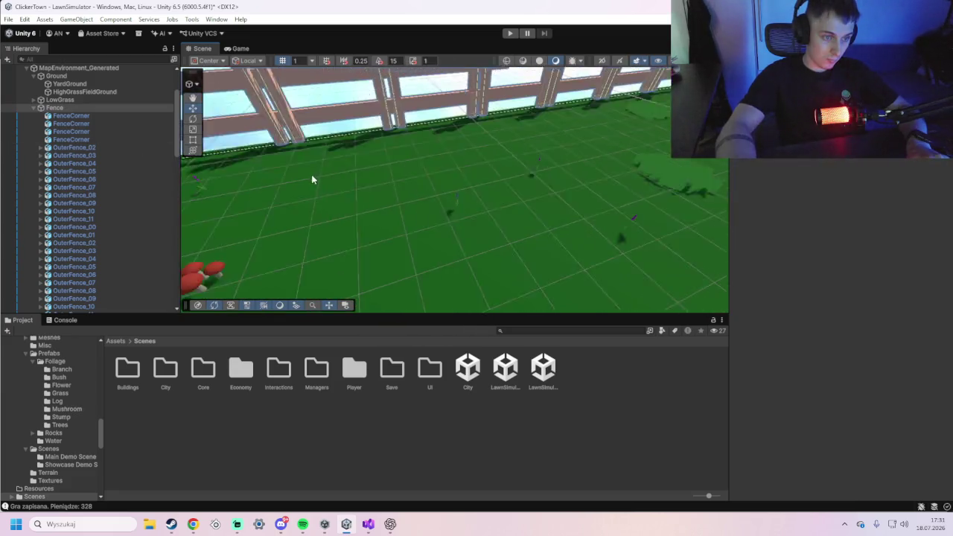
scroll(316, 177, down, 3)
drag(373, 183, 366, 160)
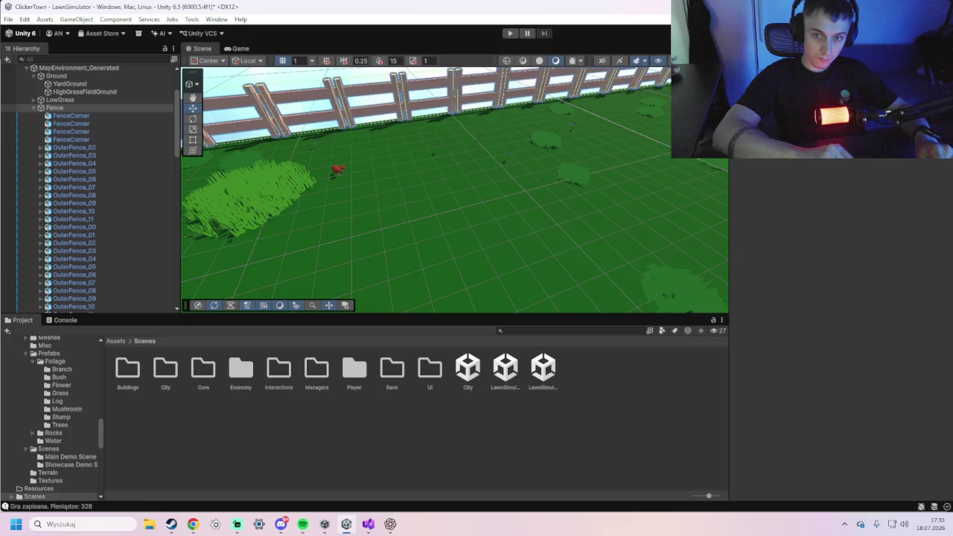
click(99, 109)
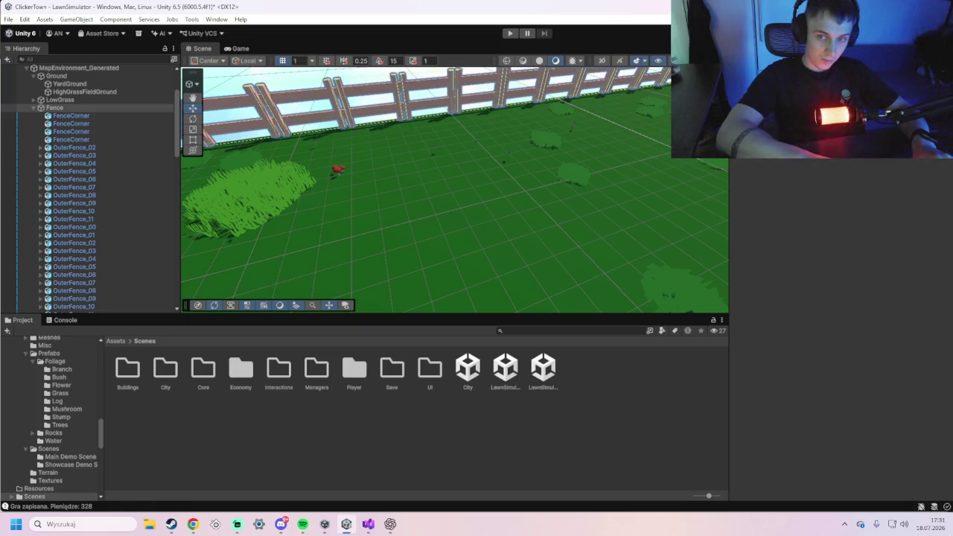
- Open the City scene from the Project window
scroll(585, 200, down, 5)
scroll(401, 199, up, 5)
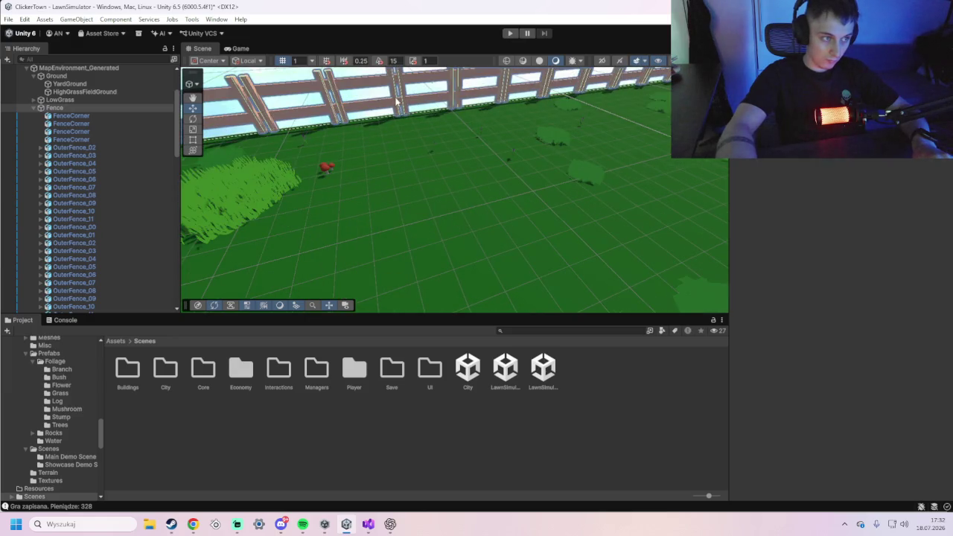
double_click(475, 373)
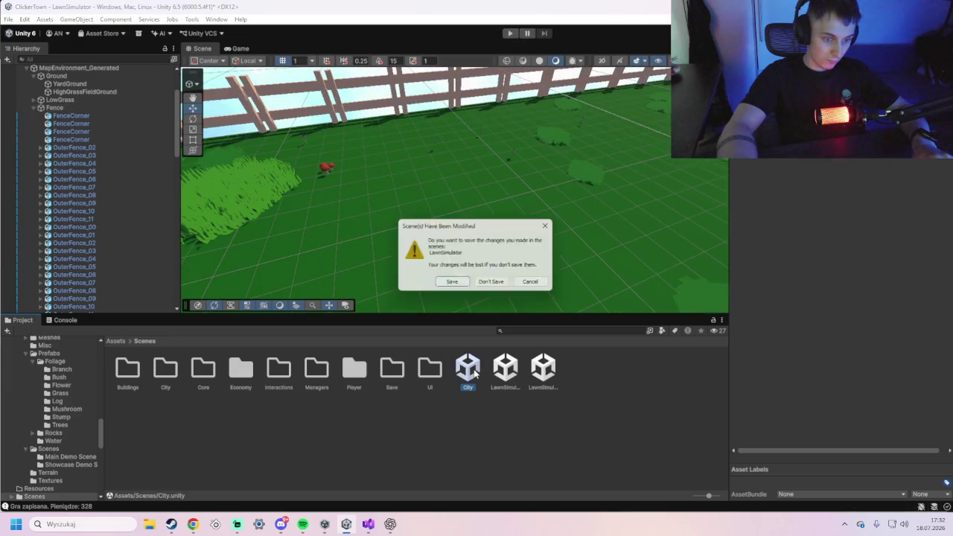
- Answer the unsaved-changes prompt to load City, then enter Play mode
click(453, 279)
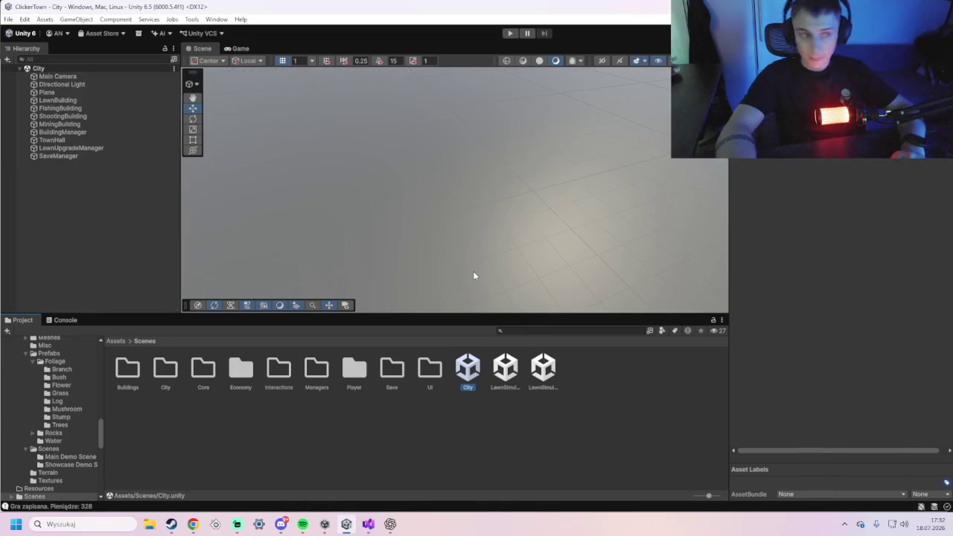
click(512, 33)
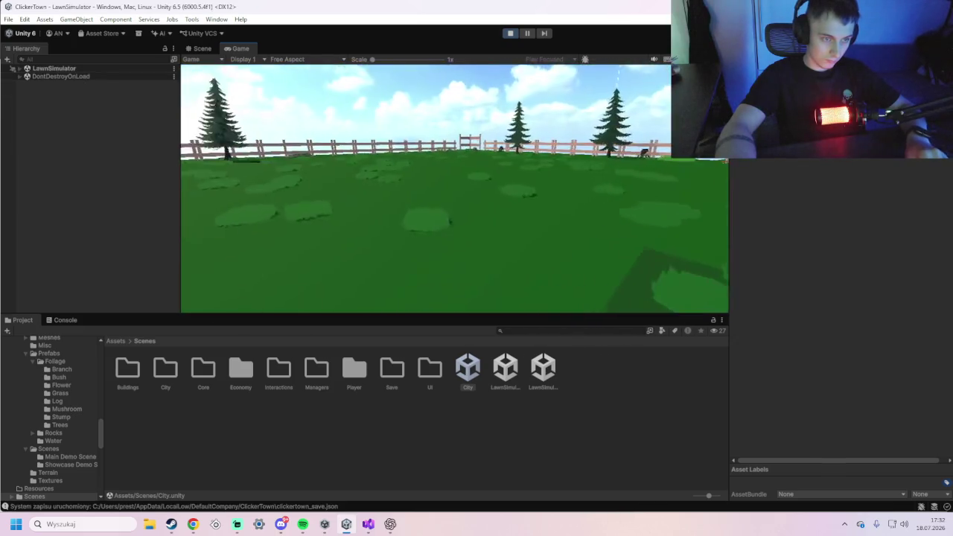
- Walk the player across the lawn up to the fence and bush, then stop Play mode
key(w)
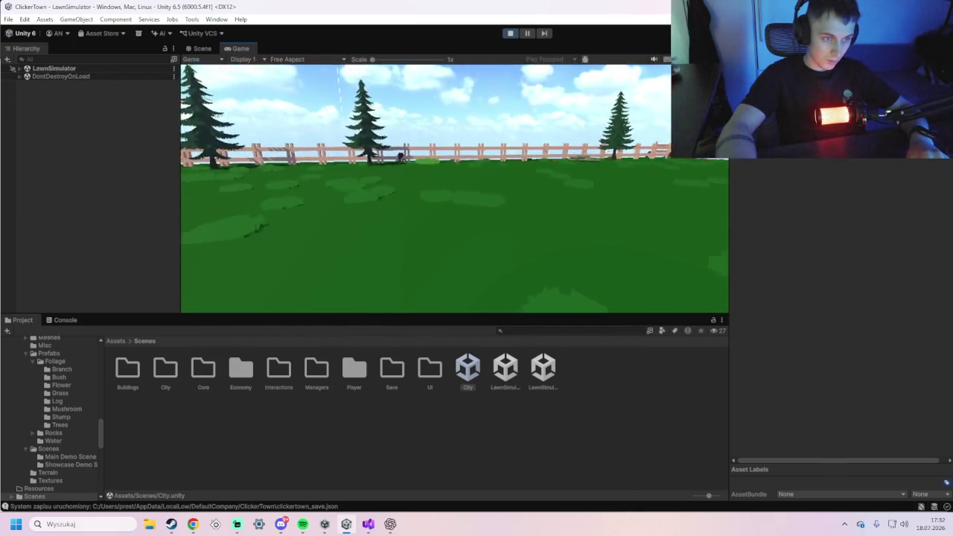
key(w)
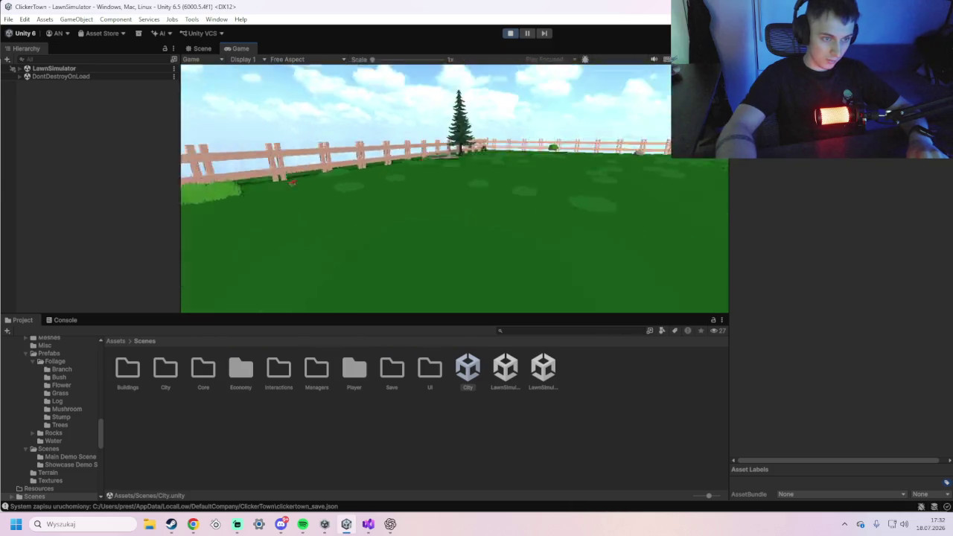
key(w)
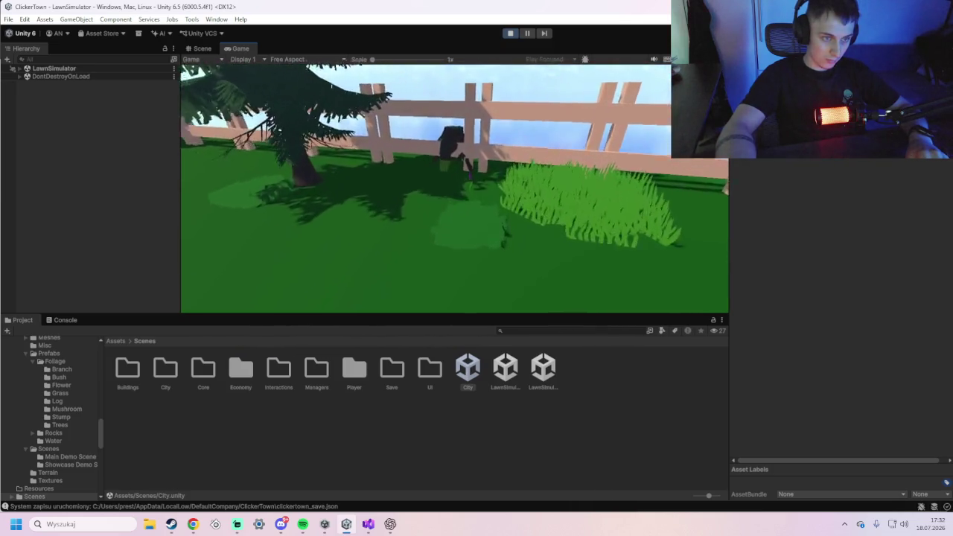
key(w)
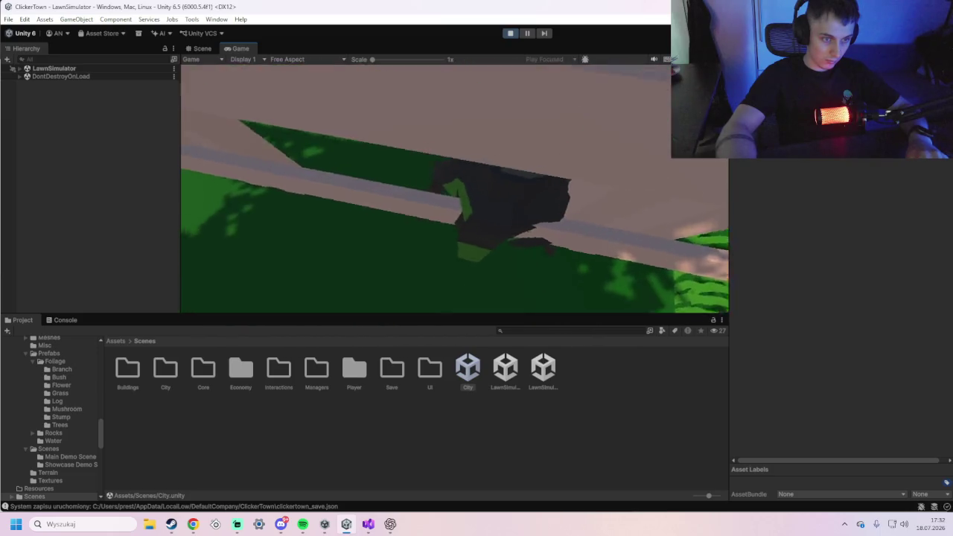
key(w)
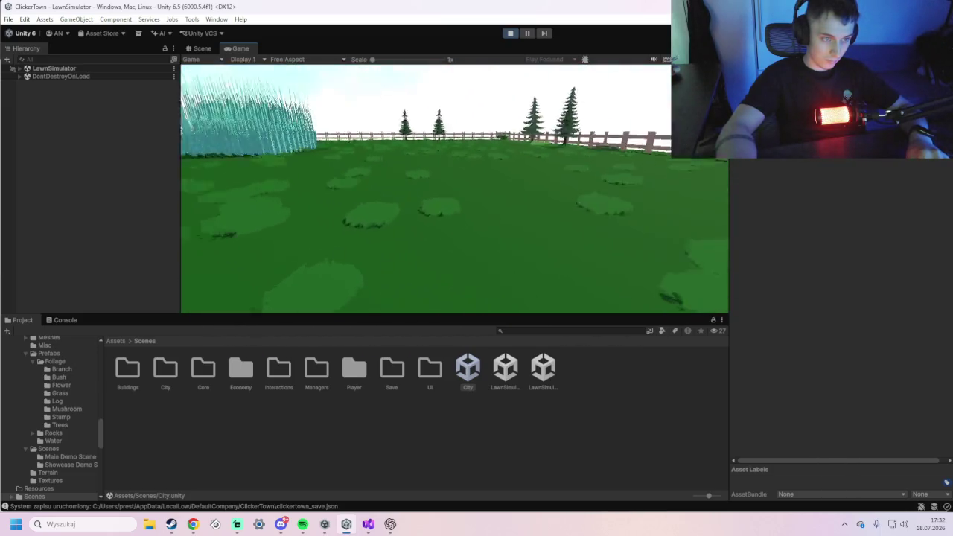
key(w)
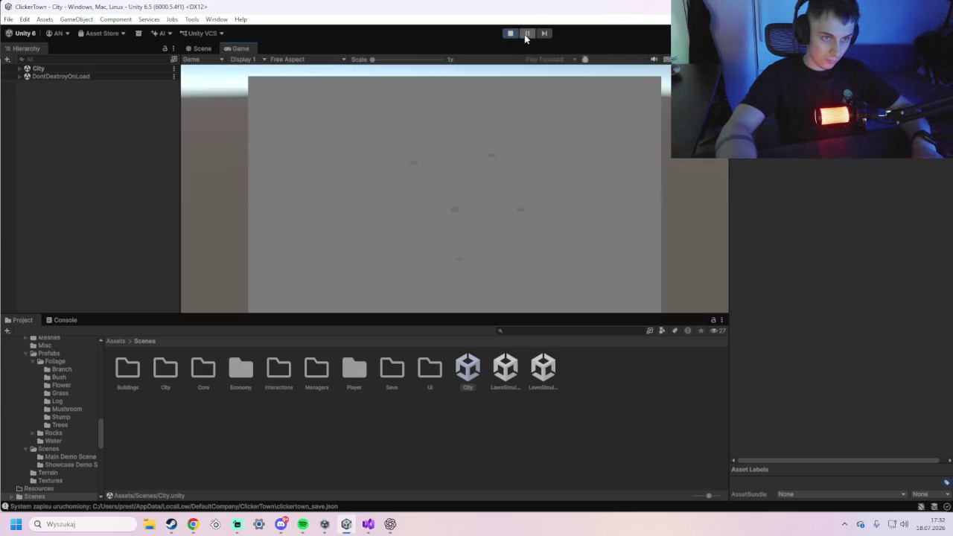
click(510, 32)
scroll(599, 164, down, 3)
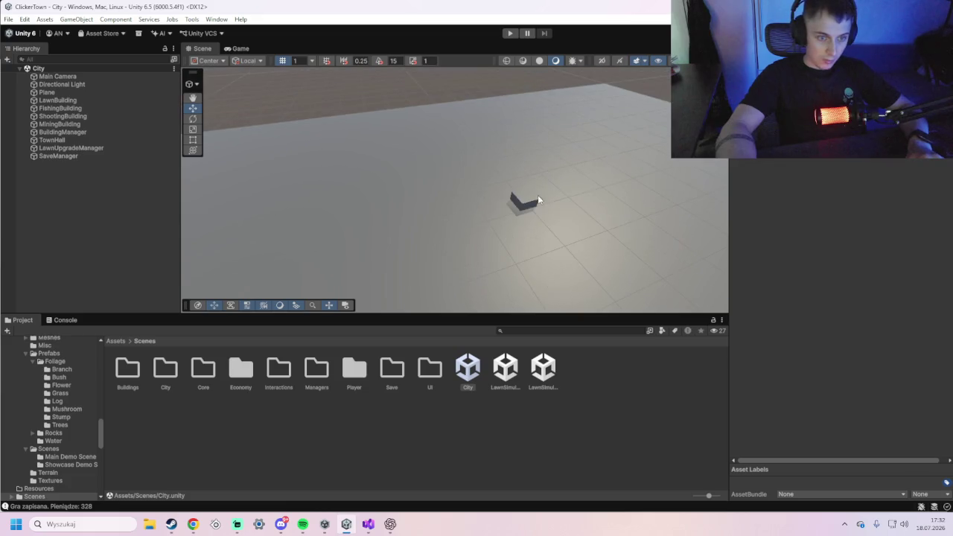
- Reopen the LawnSimulator scene and tilt the view down onto the grass field
click(494, 367)
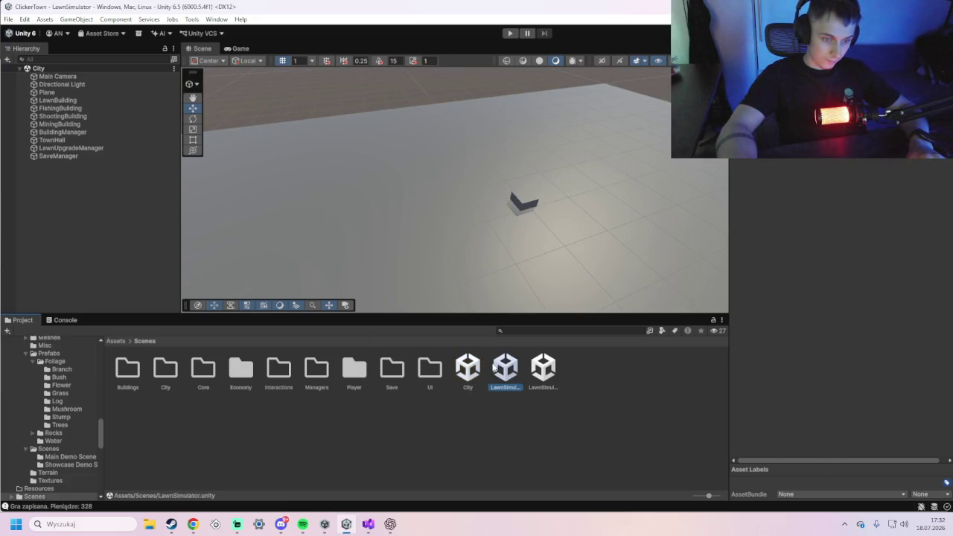
double_click(493, 366)
mouse_move(343, 264)
mouse_down()
mouse_move(435, 200)
mouse_move(560, 202)
mouse_move(266, 232)
mouse_move(316, 232)
mouse_move(189, 196)
mouse_move(224, 186)
mouse_move(257, 220)
mouse_up()
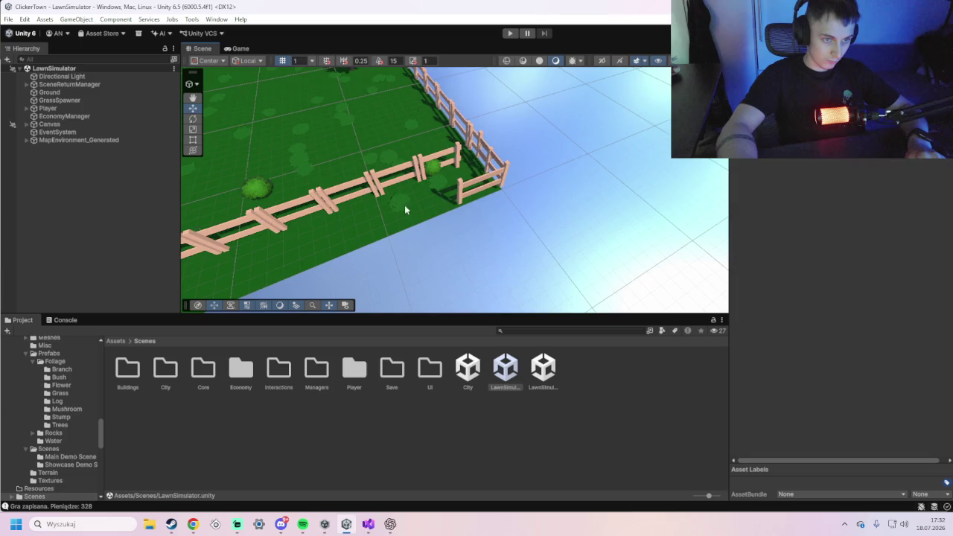
scroll(435, 201, up, 4)
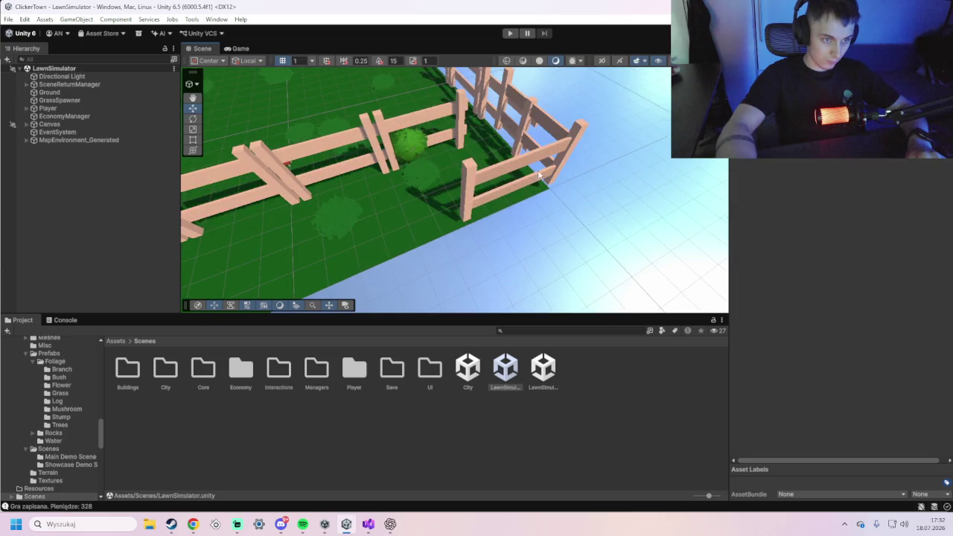
- Delete one fence corner piece and select another corner piece
click(554, 155)
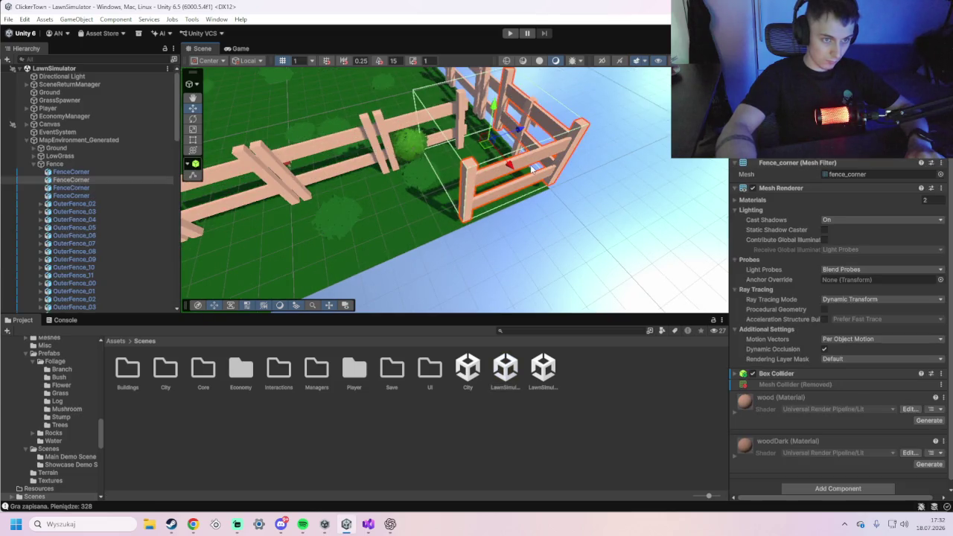
scroll(531, 169, down, 3)
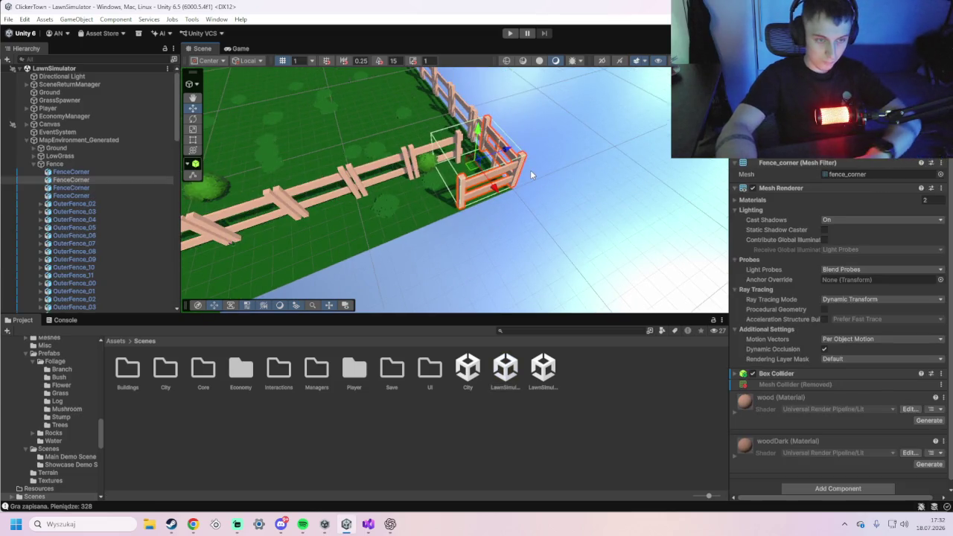
key(Delete)
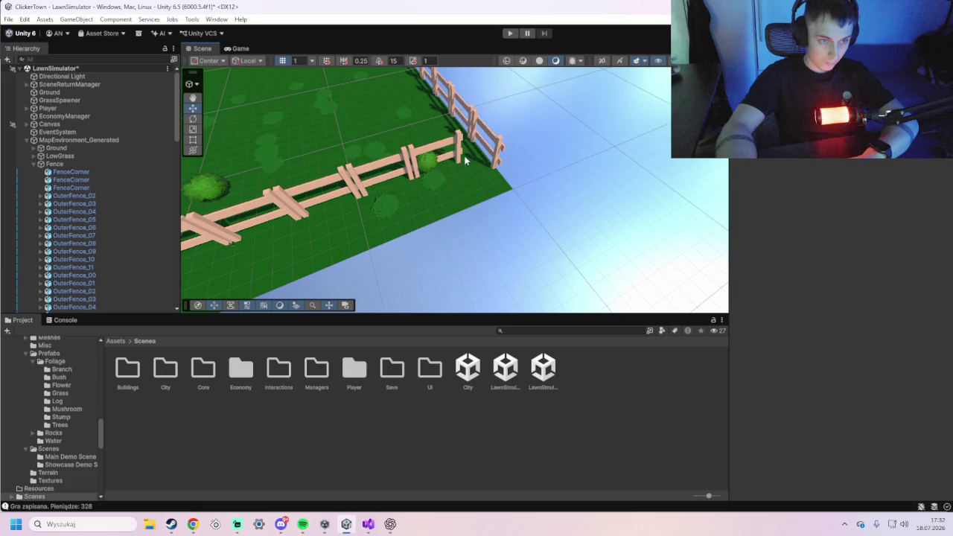
scroll(482, 158, up, 3)
scroll(477, 149, down, 3)
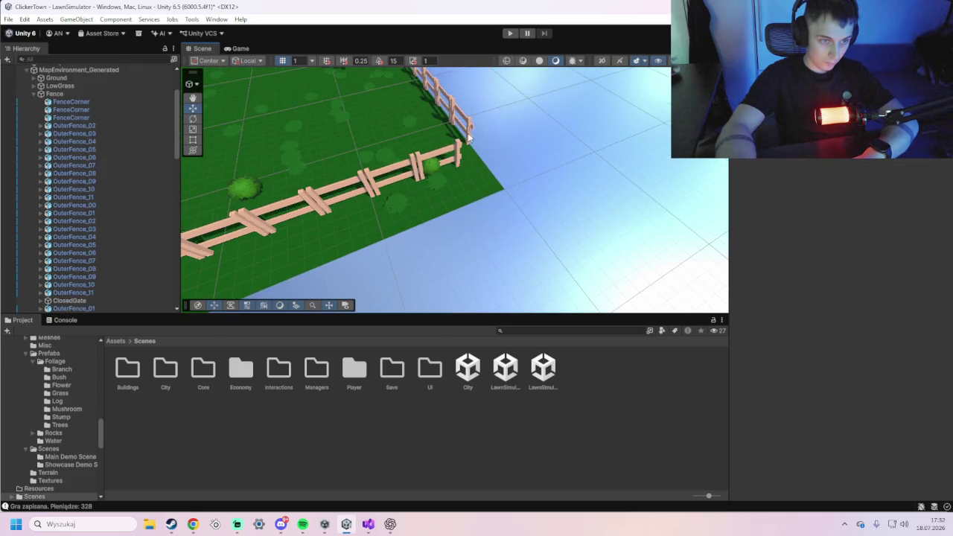
click(468, 137)
scroll(447, 139, down, 3)
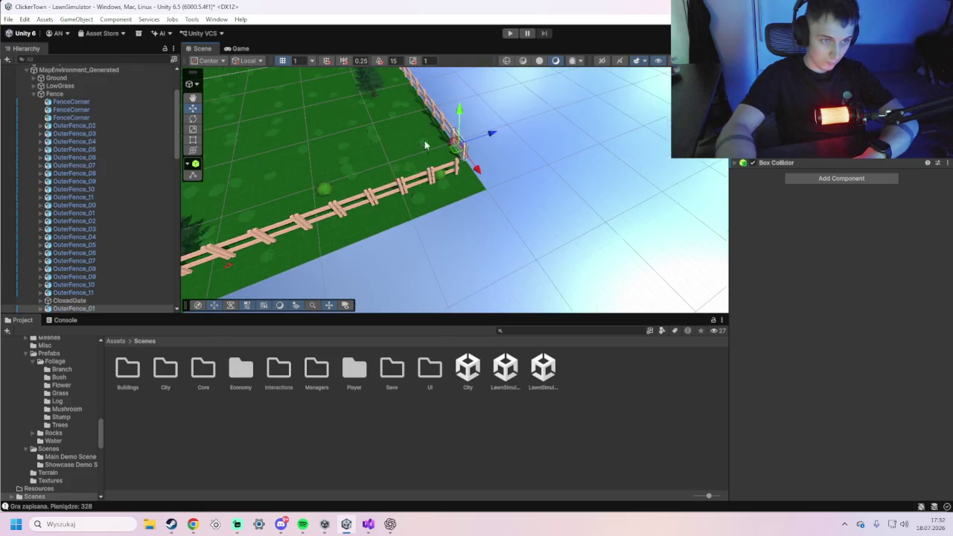
- Frame the Fence group and shift it along the X axis relative to the field
double_click(111, 97)
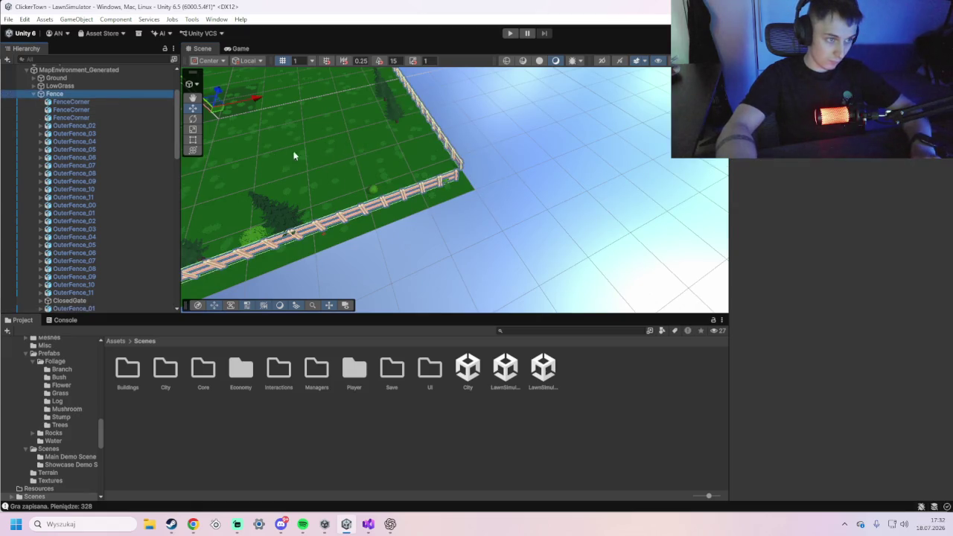
scroll(321, 157, down, 3)
drag(355, 136, 354, 137)
mouse_move(353, 266)
mouse_down()
mouse_move(469, 245)
mouse_move(501, 228)
mouse_up()
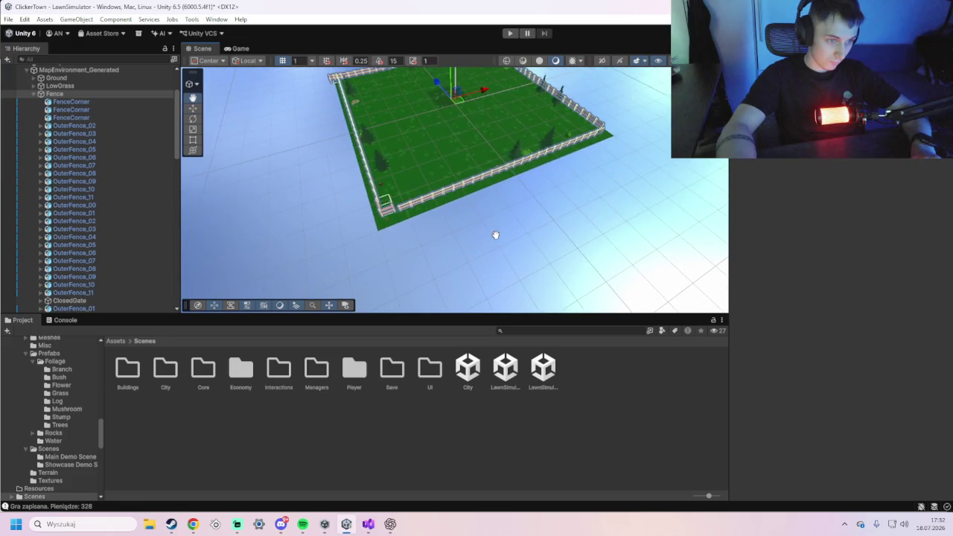
drag(495, 96, 492, 91)
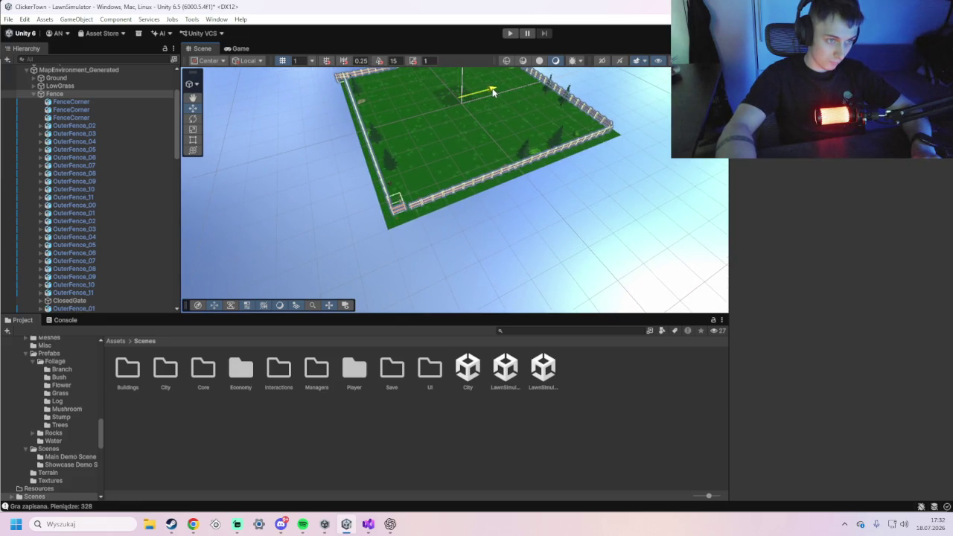
scroll(498, 110, down, 10)
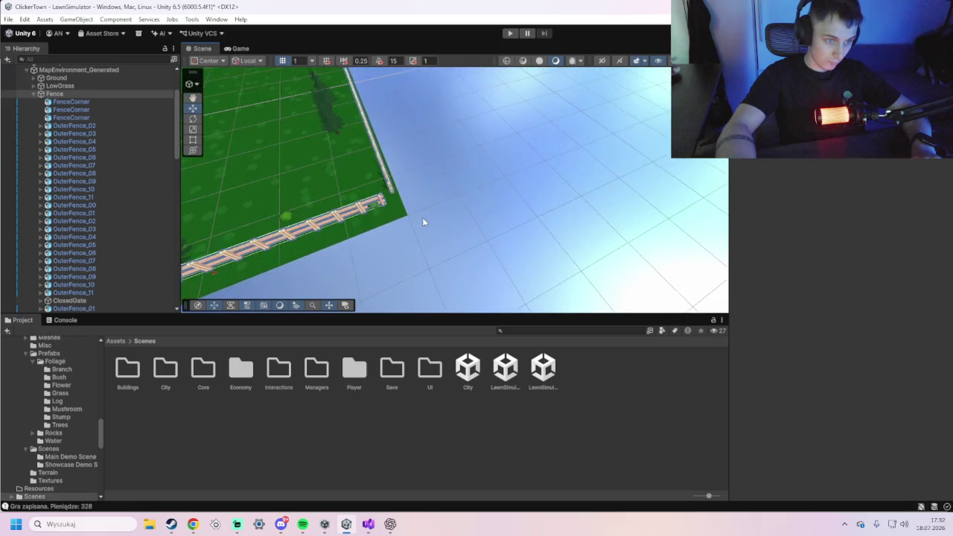
right_click(397, 198)
click(346, 227)
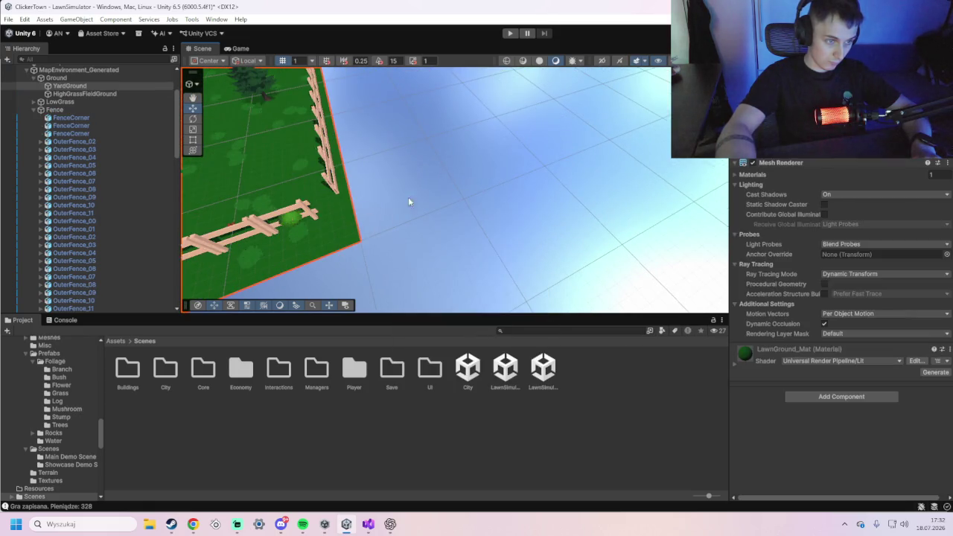
- Duplicate OuterFence_11 with Ctrl+D and move the copy into the corner gap
scroll(436, 202, down, 5)
scroll(491, 218, up, 2)
click(558, 217)
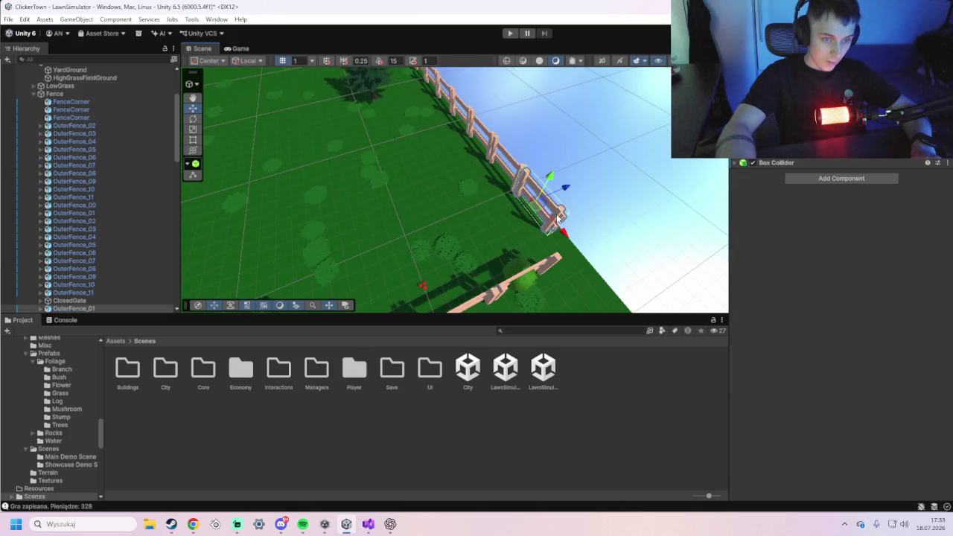
scroll(551, 227, down, 2)
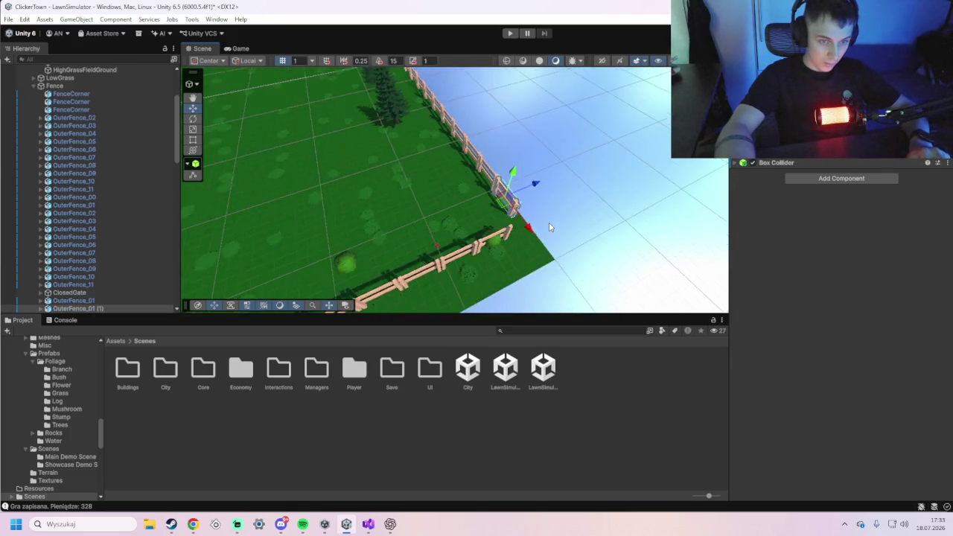
scroll(551, 227, up, 2)
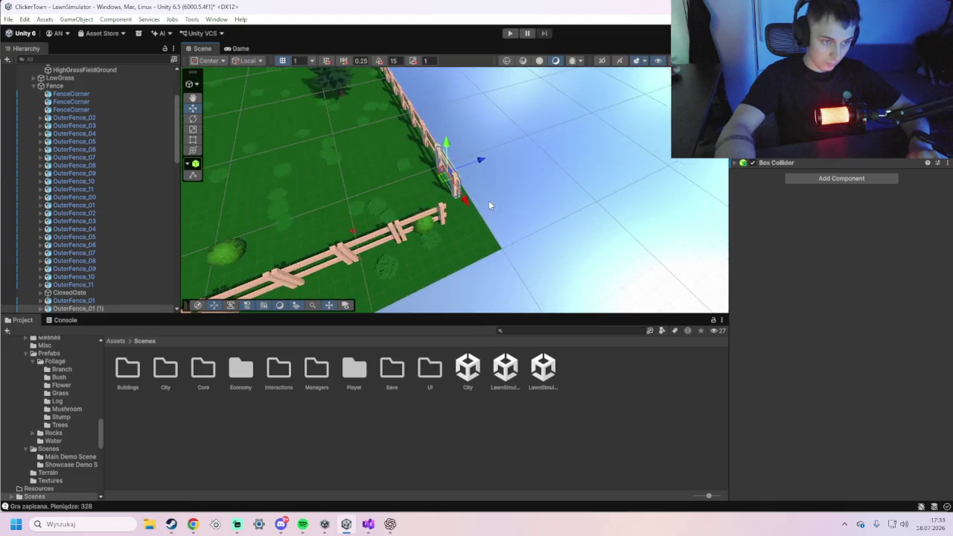
scroll(490, 210, up, 2)
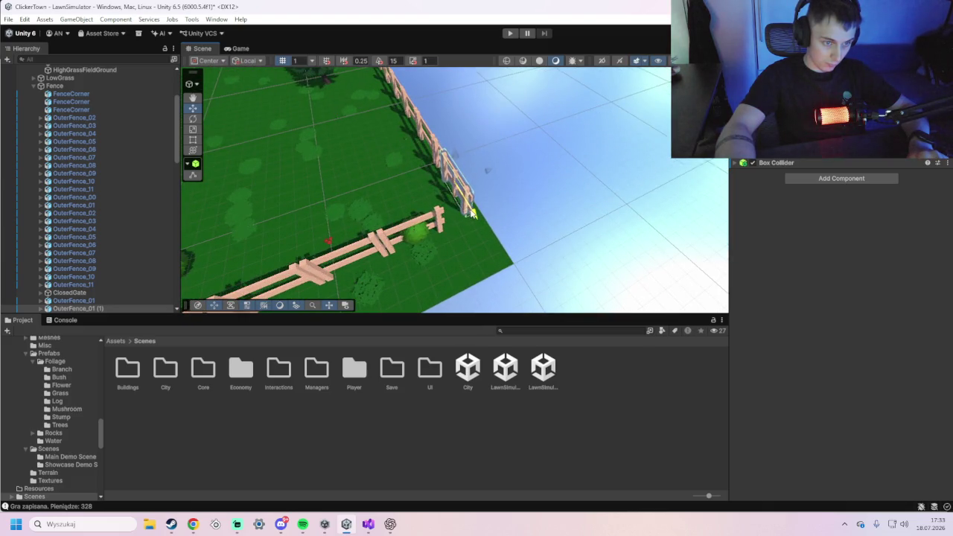
click(424, 223)
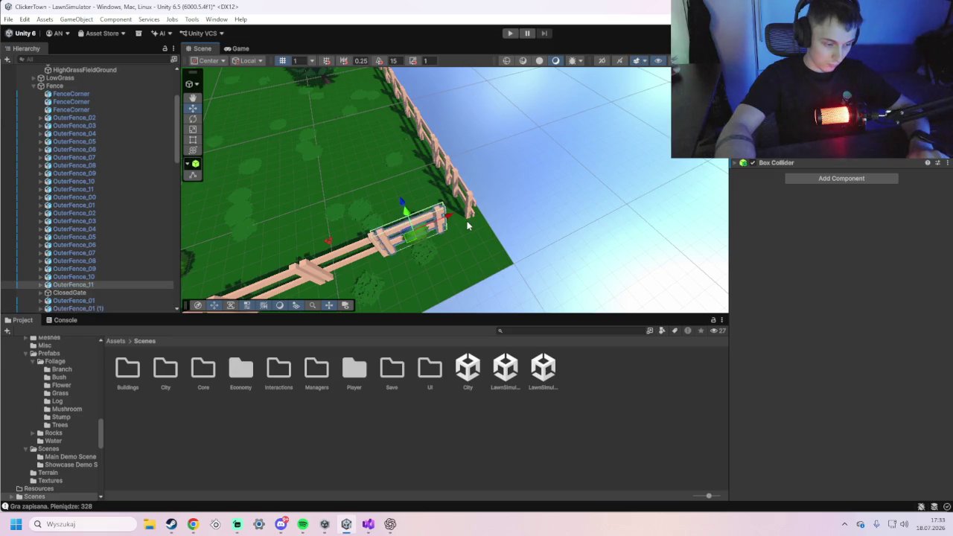
key(ctrl+d)
drag(468, 226, 473, 212)
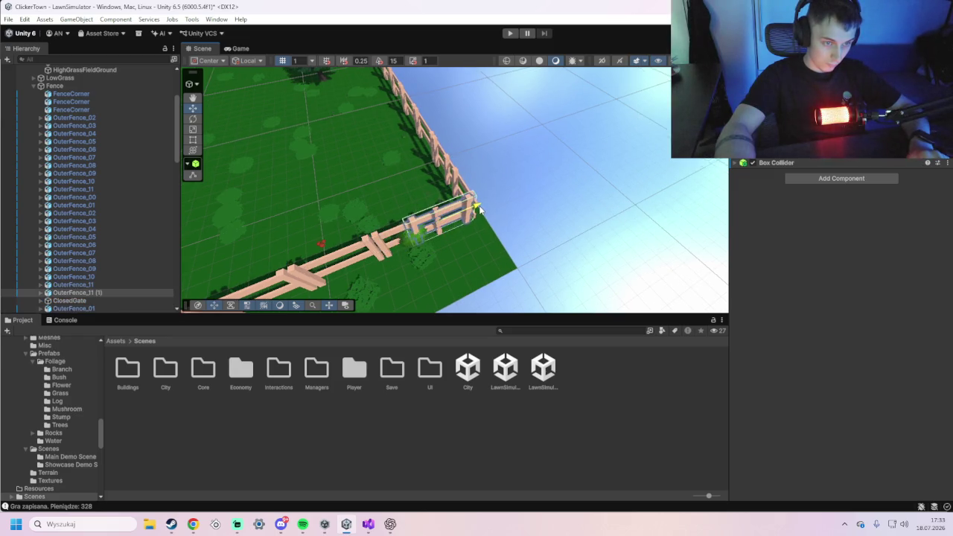
click(564, 228)
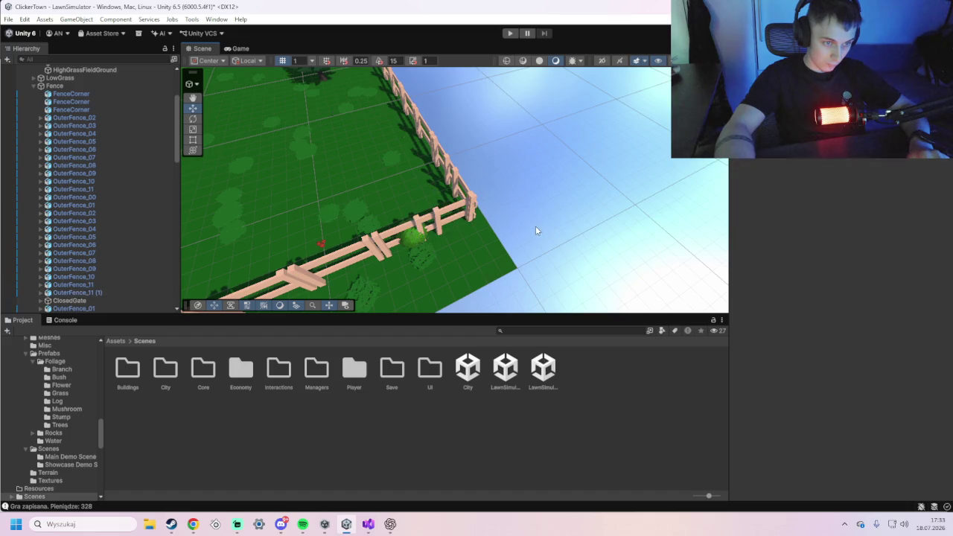
- Pan and zoom along the fence to check the corner is now closed
scroll(488, 217, down, 2)
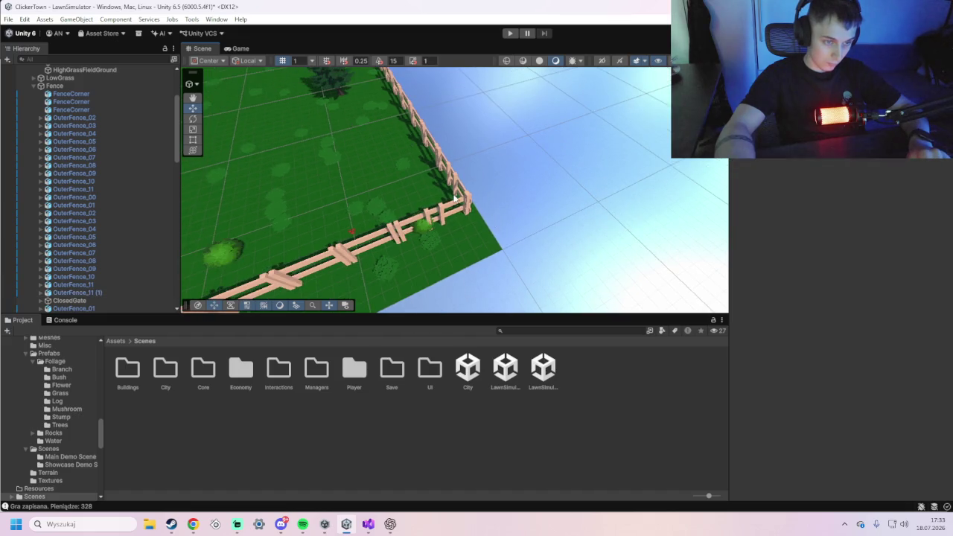
scroll(358, 149, up, 5)
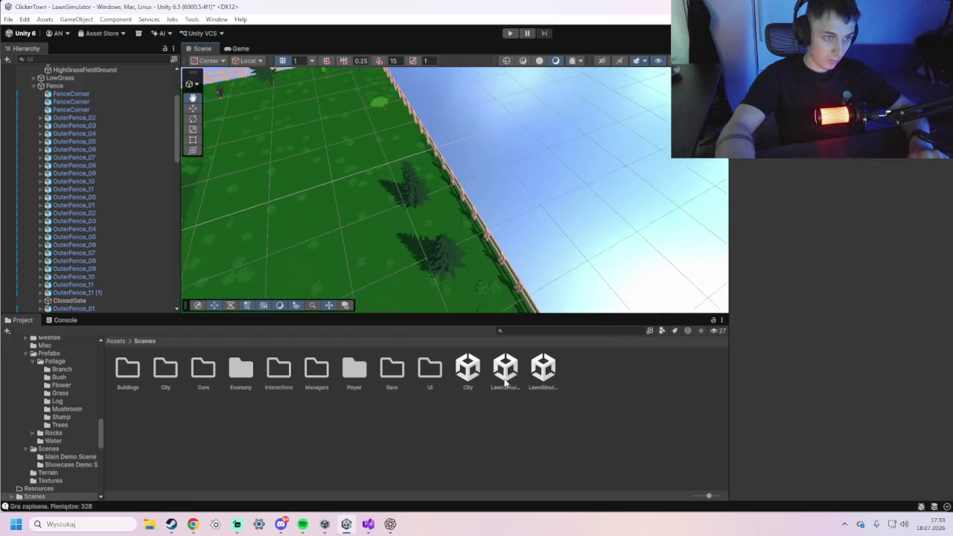
mouse_move(377, 96)
mouse_down()
mouse_move(549, 228)
mouse_move(409, 142)
mouse_move(394, 117)
mouse_move(407, 139)
mouse_up()
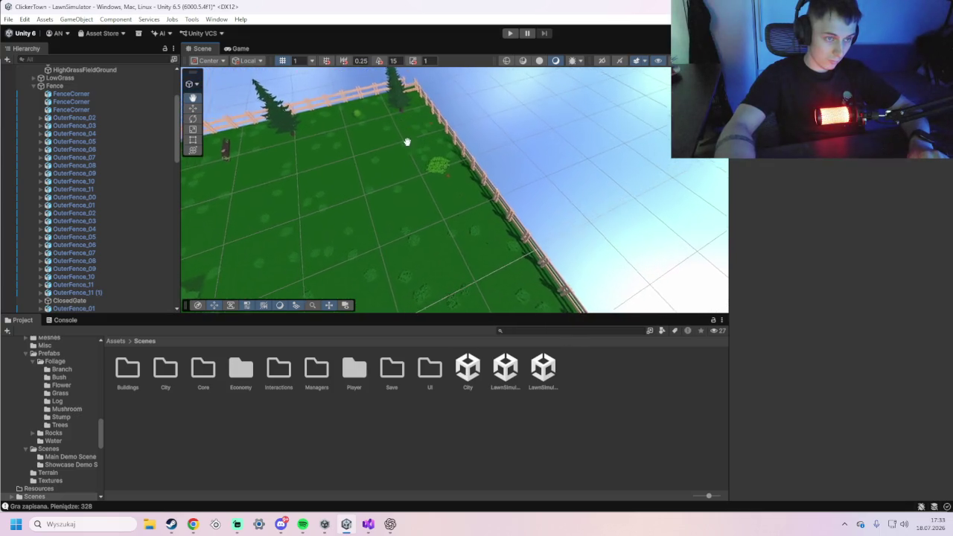
scroll(408, 140, up, 2)
mouse_move(467, 123)
mouse_down()
mouse_move(422, 102)
mouse_move(432, 87)
mouse_up()
scroll(447, 120, down, 1)
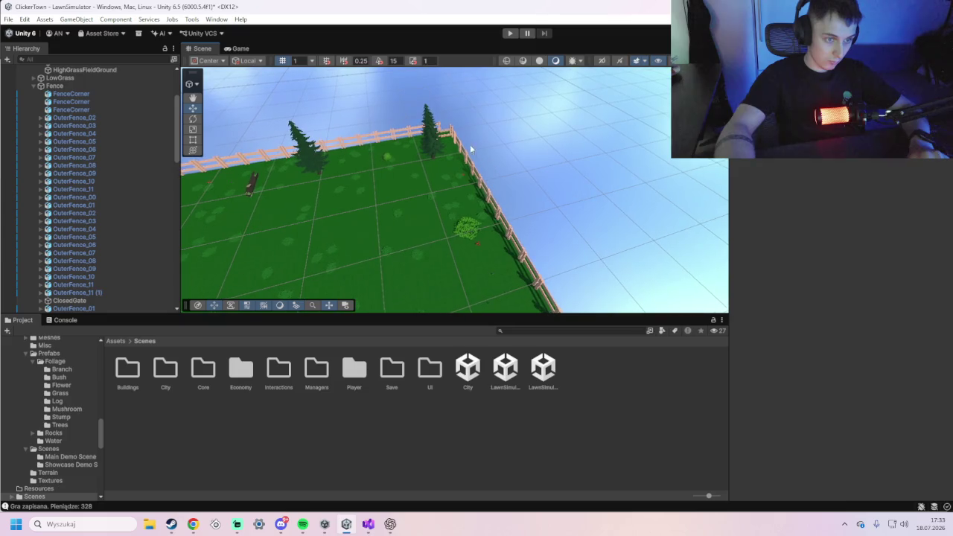
click(444, 132)
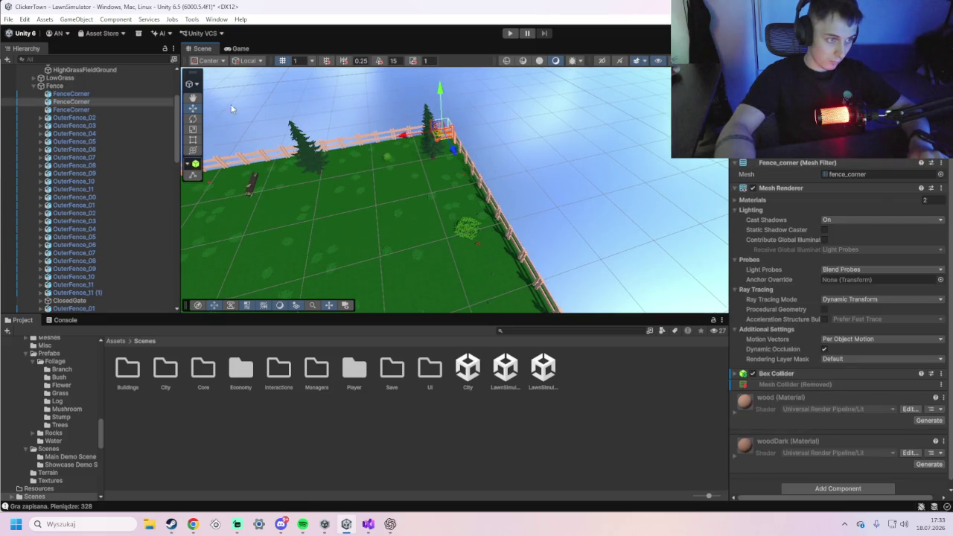
click(526, 178)
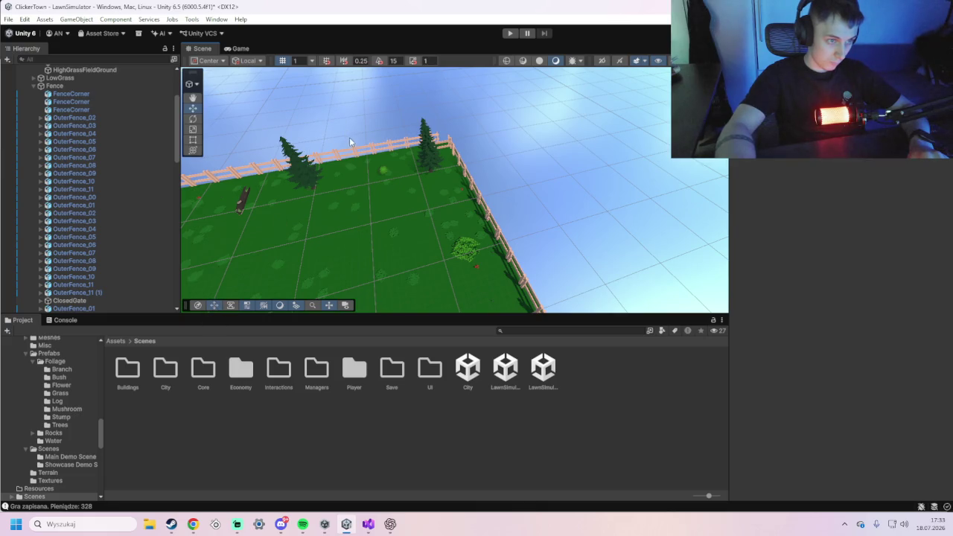
drag(504, 144, 566, 201)
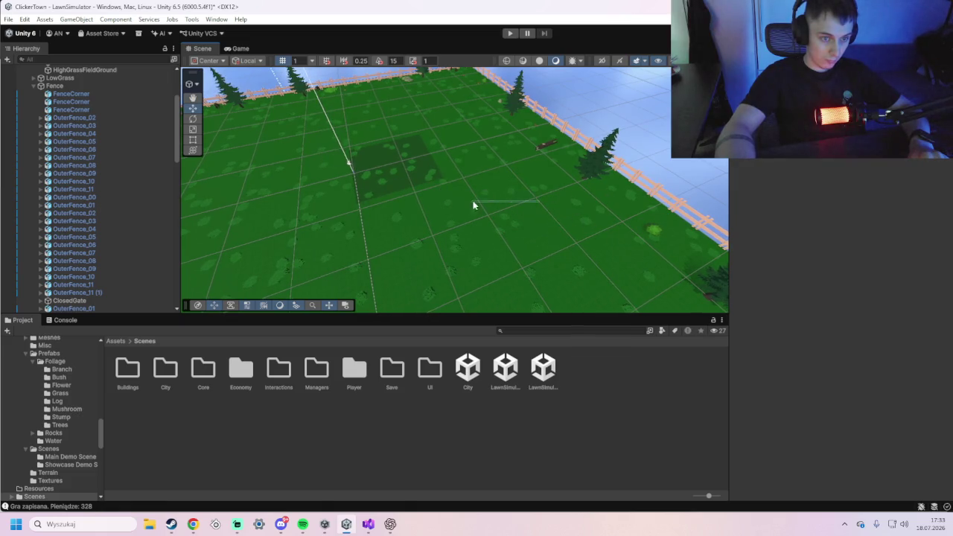
drag(644, 132, 559, 138)
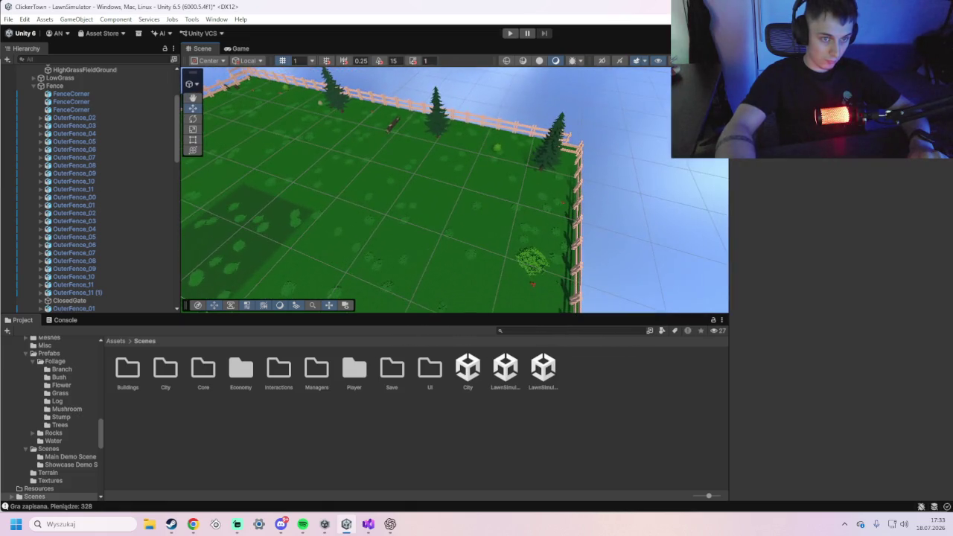
drag(631, 131, 522, 153)
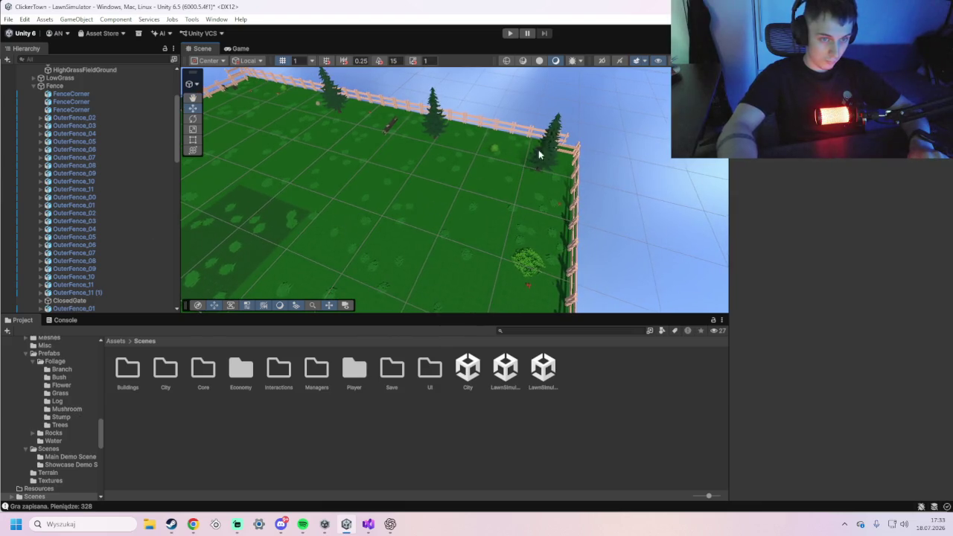
click(569, 148)
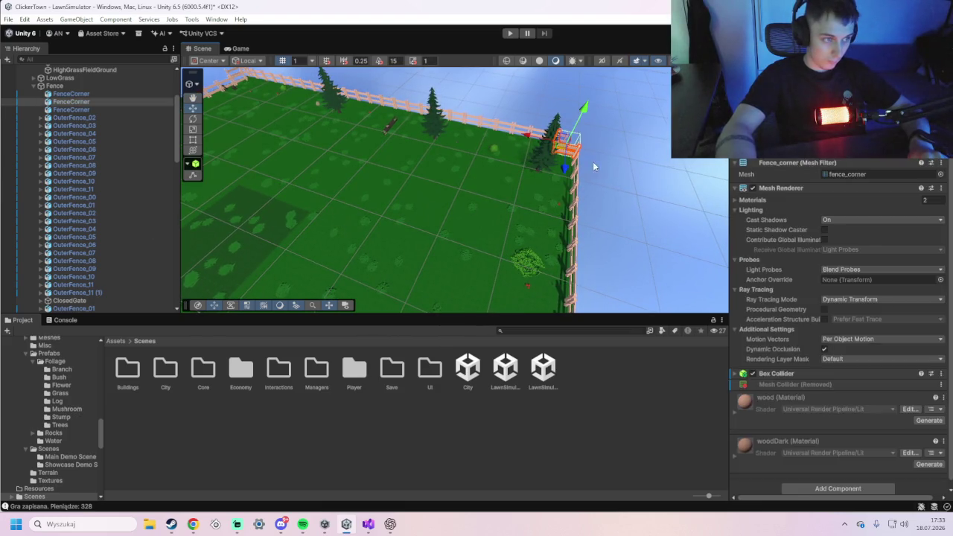